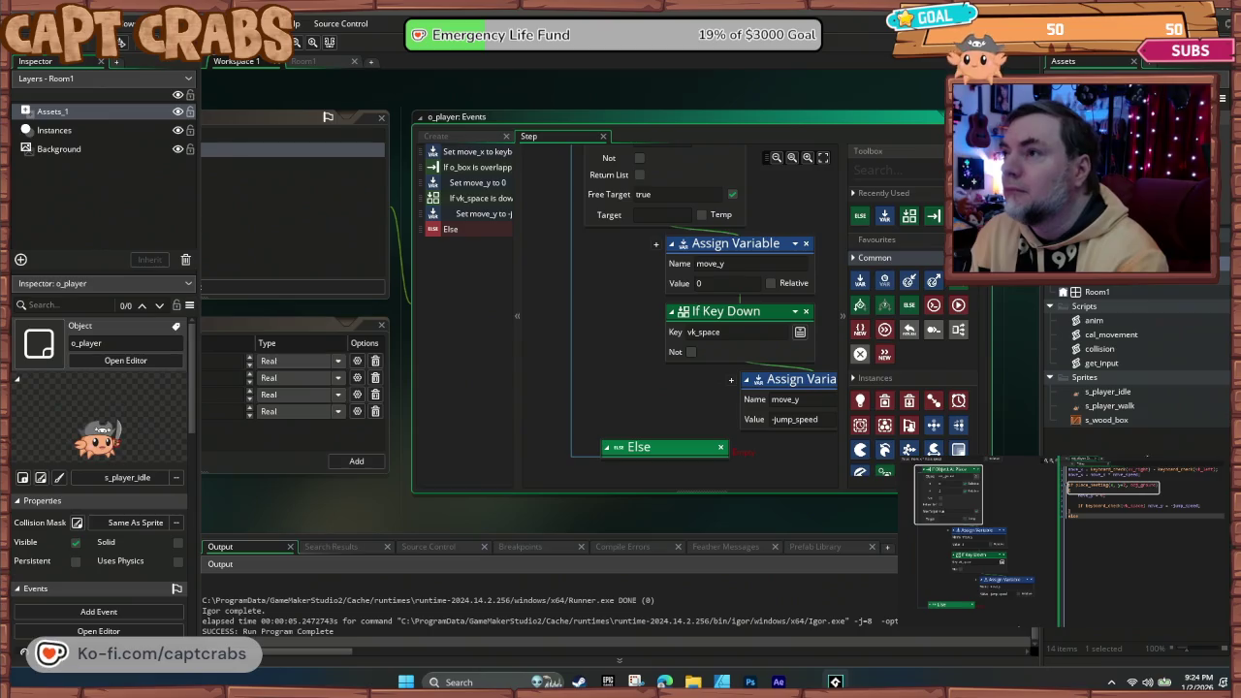
- Add an If Variable action under the Else in o_player's Step event
{"action": "scroll", "coordinate": [628, 463], "scroll_direction": "up", "scroll_amount": 1}
{"action": "scroll", "coordinate": [620, 437], "scroll_direction": "down", "scroll_amount": 2}
{"action": "scroll", "coordinate": [598, 351], "scroll_direction": "down", "scroll_amount": 1}
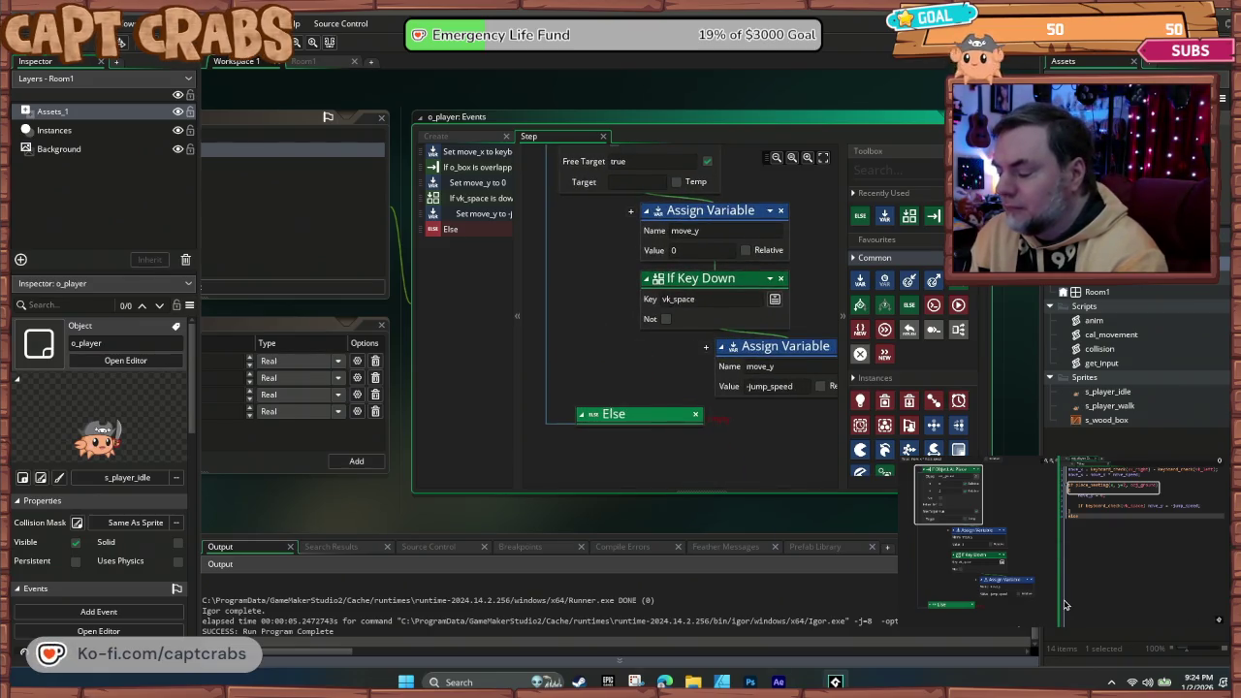
{"action": "left_click", "coordinate": [950, 605]}
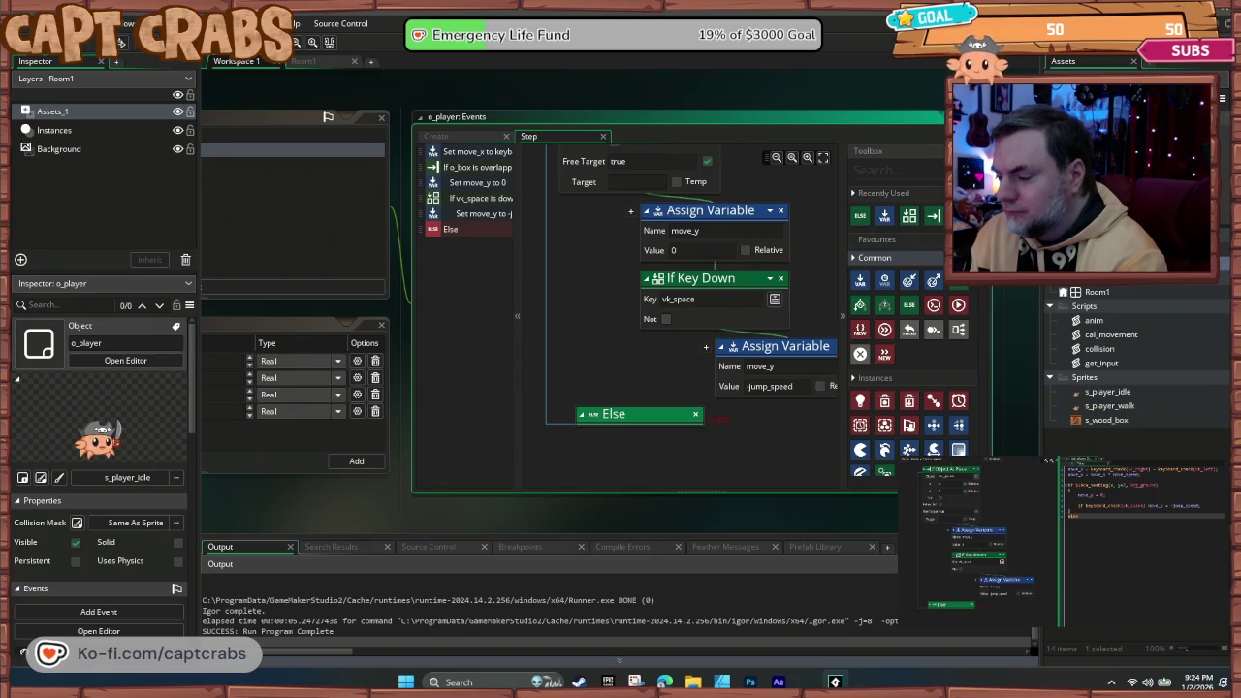
{"action": "scroll", "coordinate": [1018, 593], "scroll_direction": "down", "scroll_amount": 3}
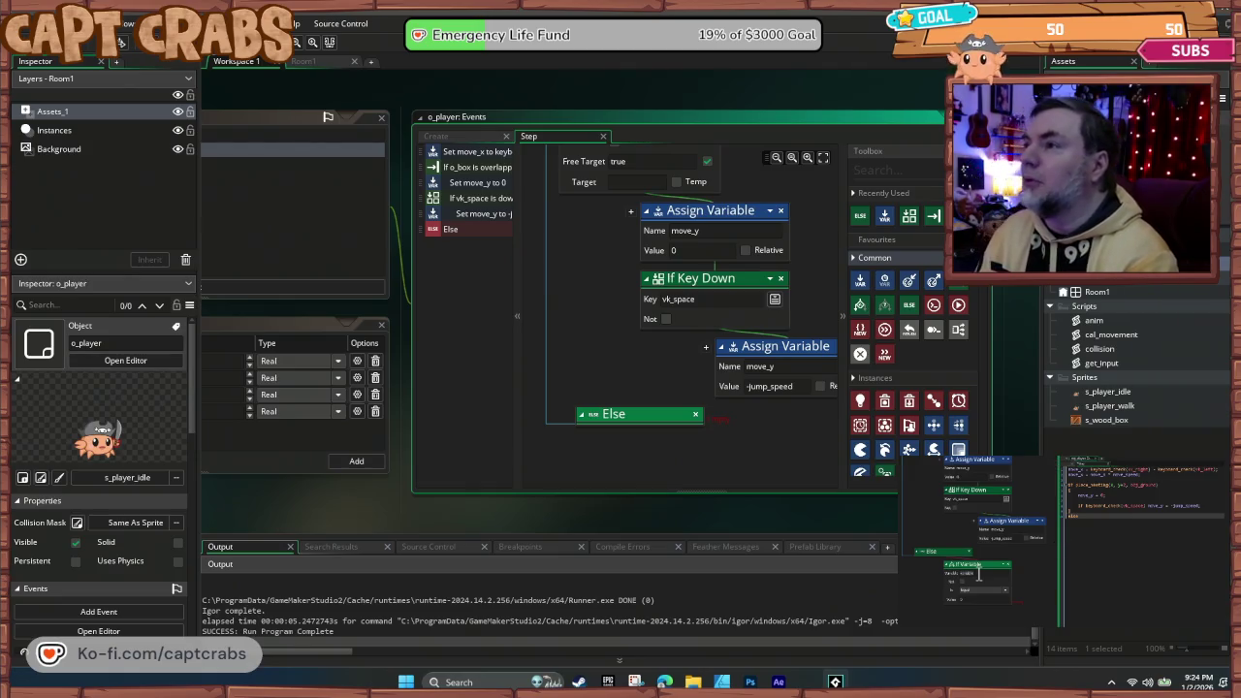
{"action": "left_click", "coordinate": [874, 171]}
{"action": "type", "text": "if var"}
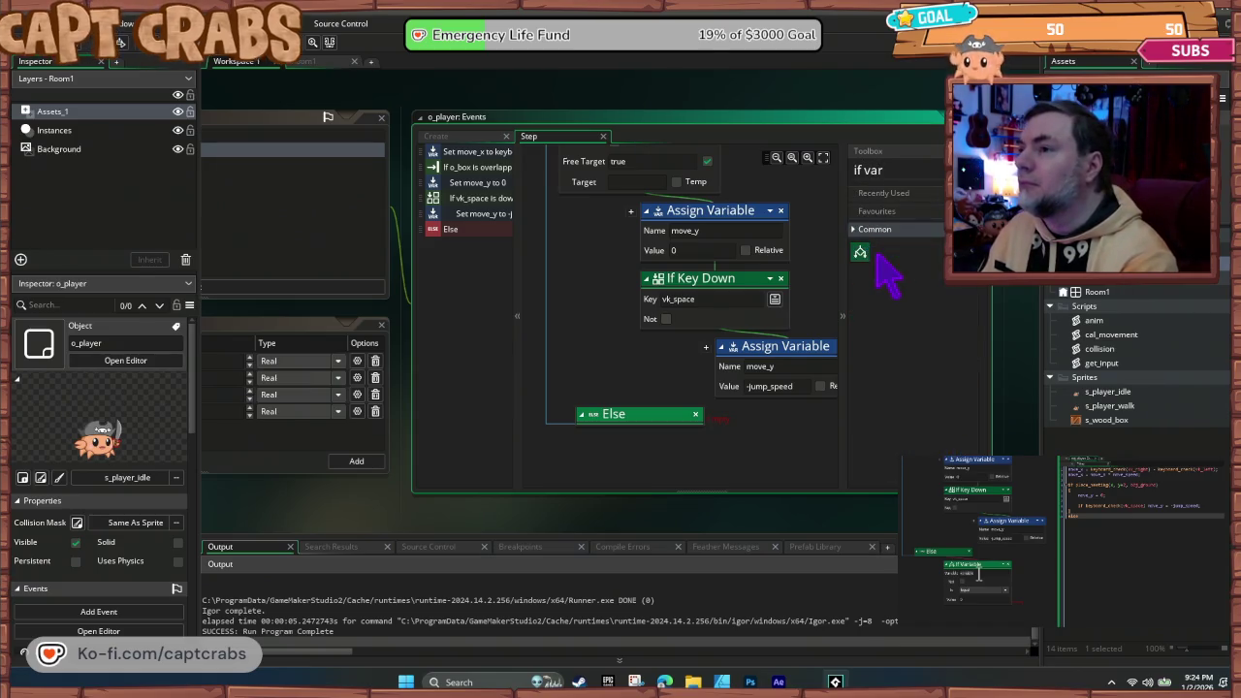
{"action": "mouse_move", "coordinate": [860, 254]}
{"action": "left_mouse_down"}
{"action": "mouse_move", "coordinate": [668, 528]}
{"action": "mouse_move", "coordinate": [692, 434]}
{"action": "left_mouse_up"}
- Make the If Variable check whether move_y is Less than 10
{"action": "scroll", "coordinate": [698, 441], "scroll_direction": "down", "scroll_amount": 1}
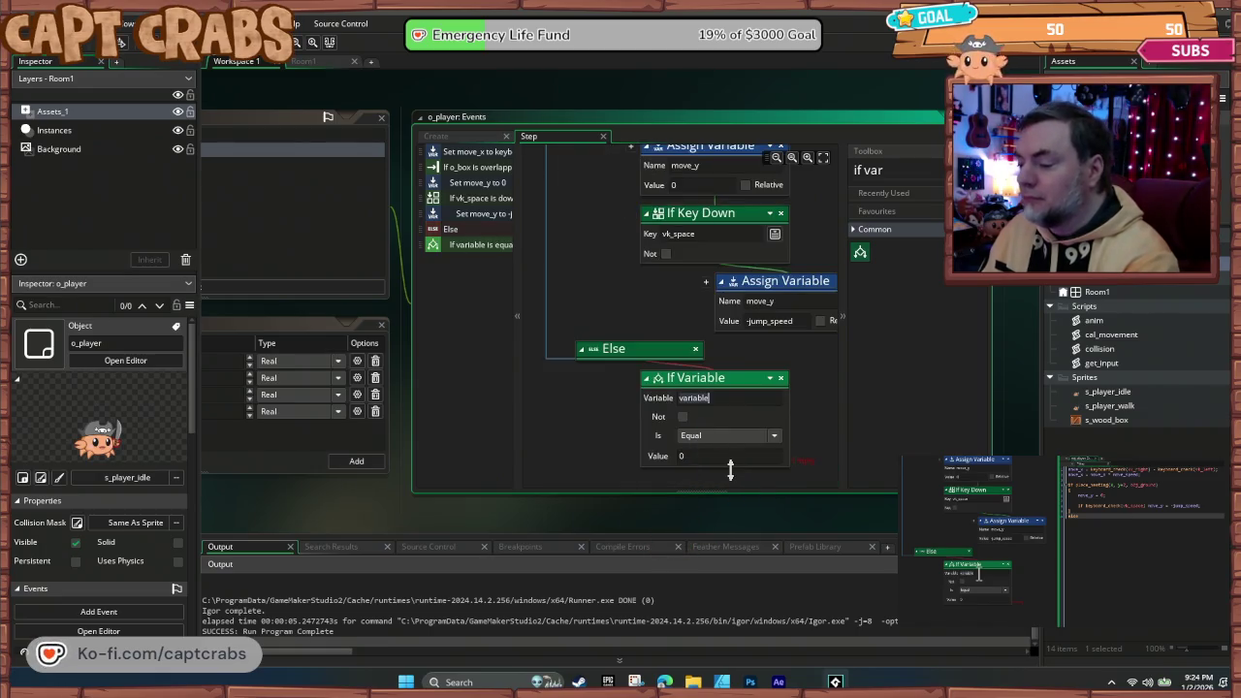
{"action": "left_click", "coordinate": [1037, 584]}
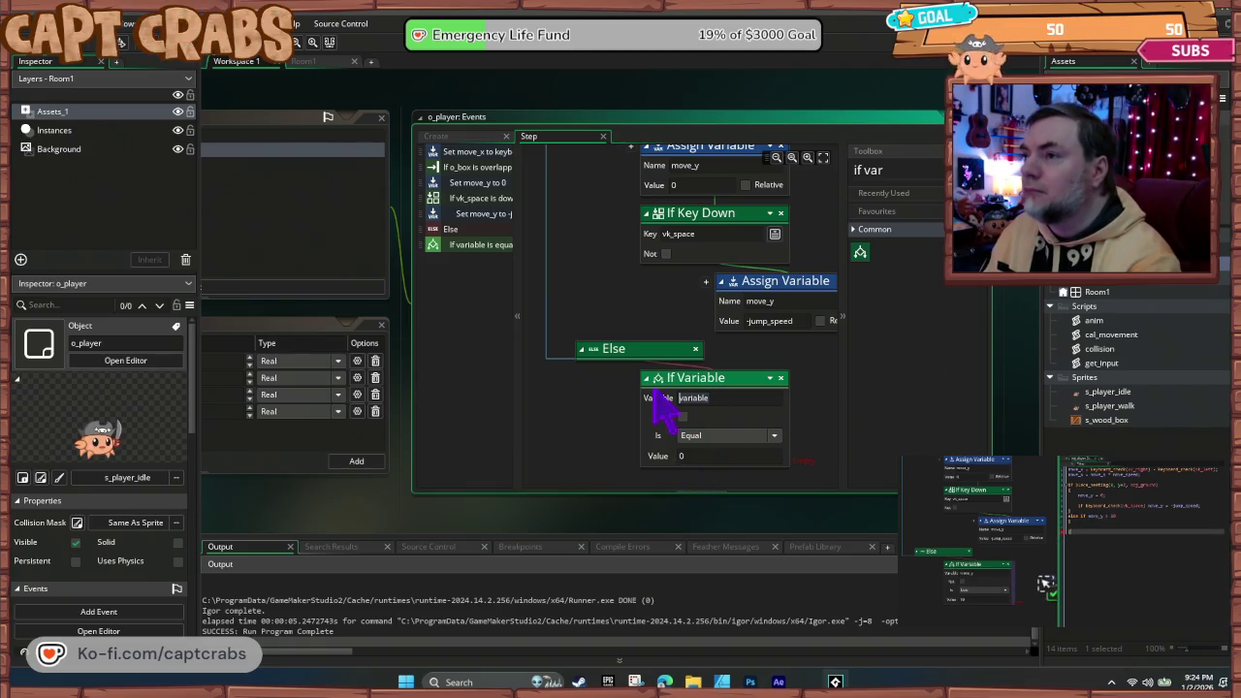
{"action": "type", "text": "move_y"}
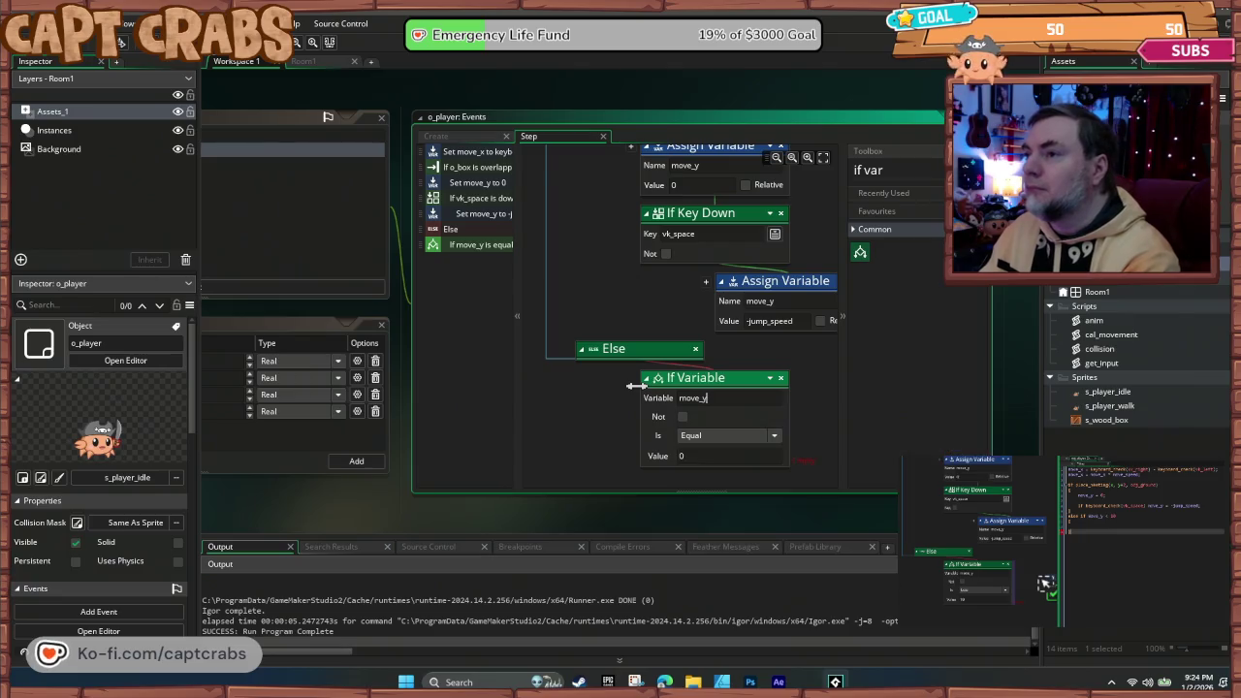
{"action": "left_click", "coordinate": [705, 435]}
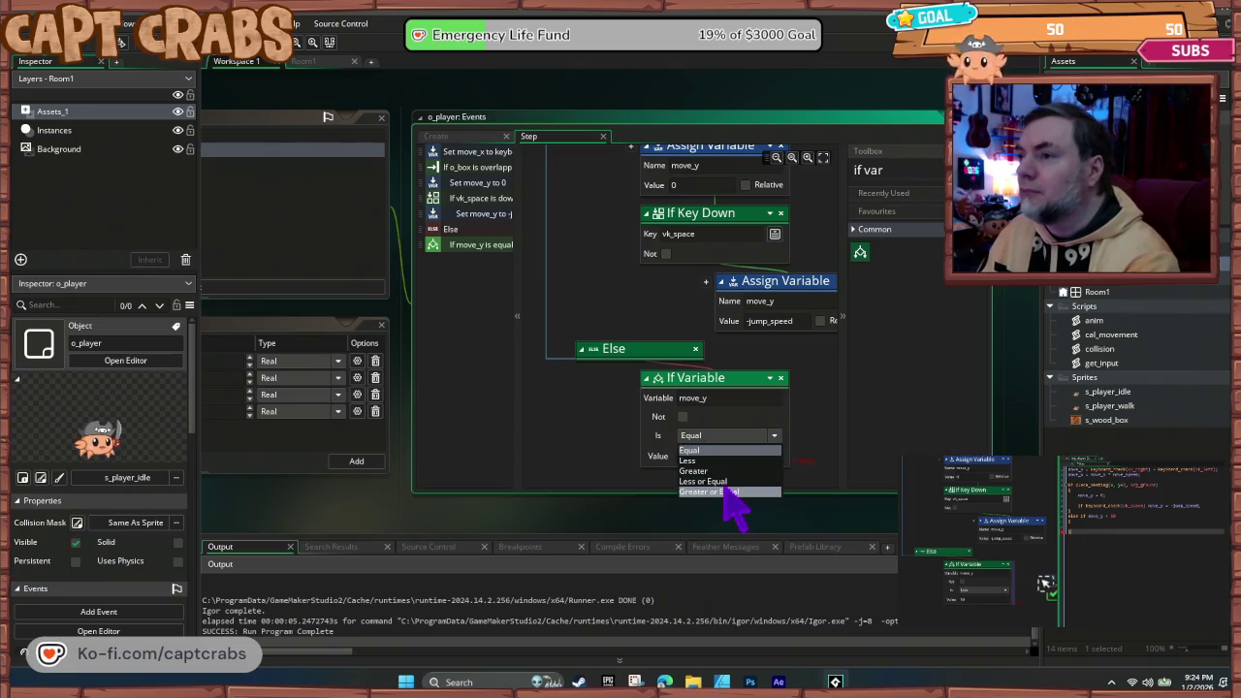
{"action": "left_click", "coordinate": [690, 461]}
{"action": "left_click", "coordinate": [706, 456]}
{"action": "type", "text": "10"}
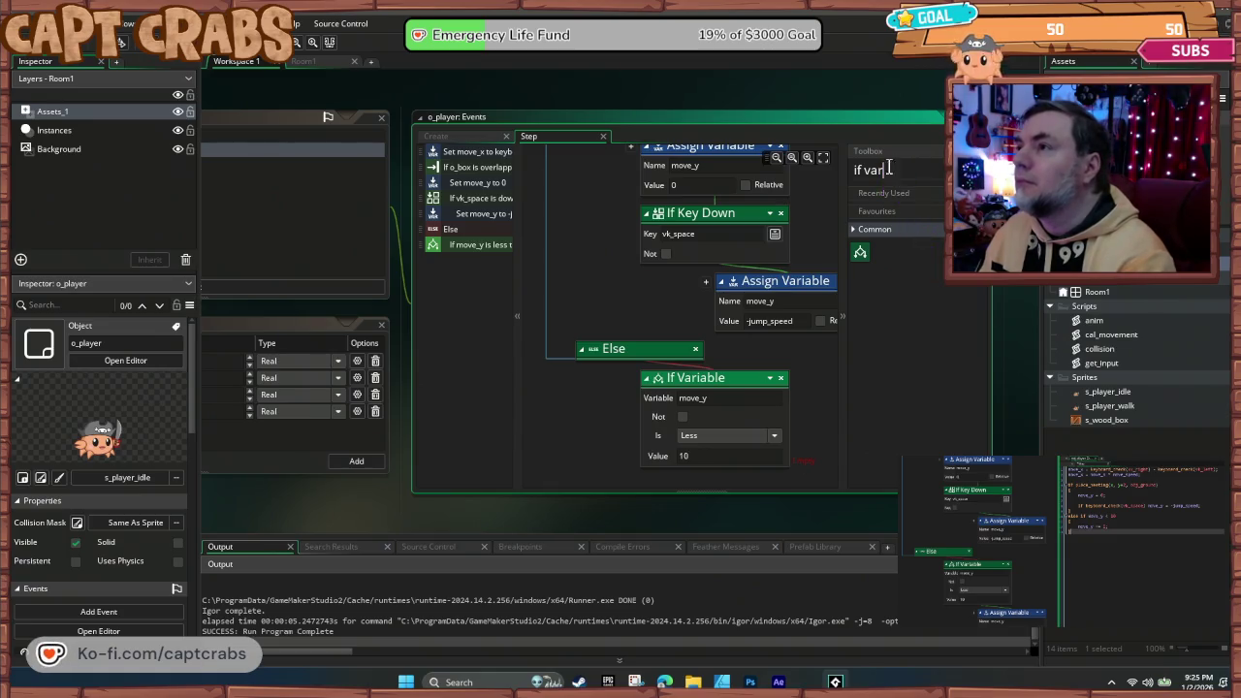
- Nest a relative Assign Variable adding 1 to move_y under the less-than-10 check
{"action": "key", "text": "Escape"}
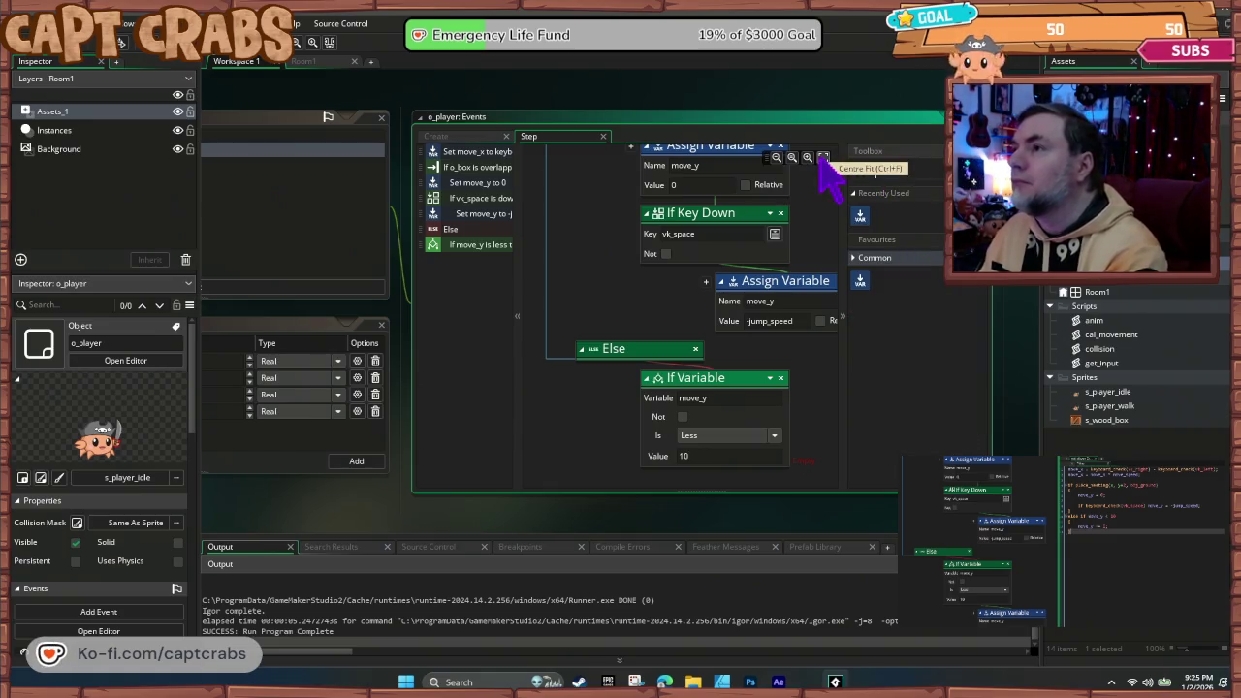
{"action": "type", "text": "assign"}
{"action": "left_click_drag", "start_coordinate": [864, 238], "coordinate": [780, 461]}
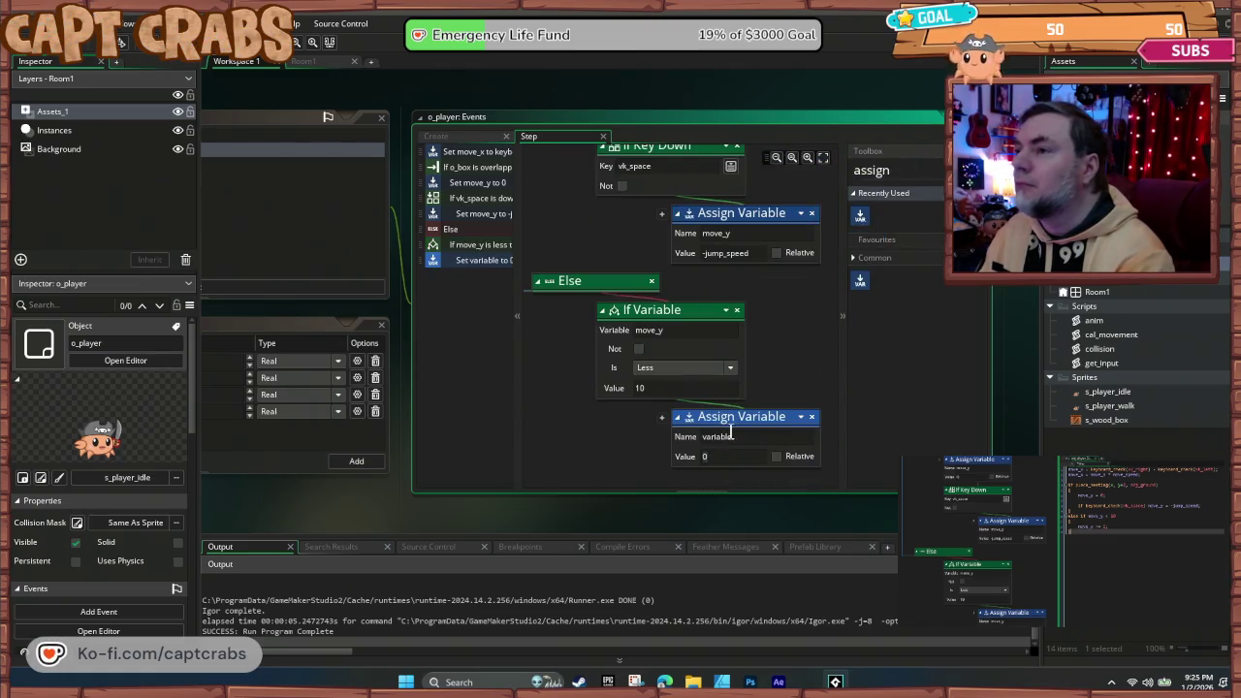
{"action": "type", "text": "_y to "}
{"action": "type", "text": "1"}
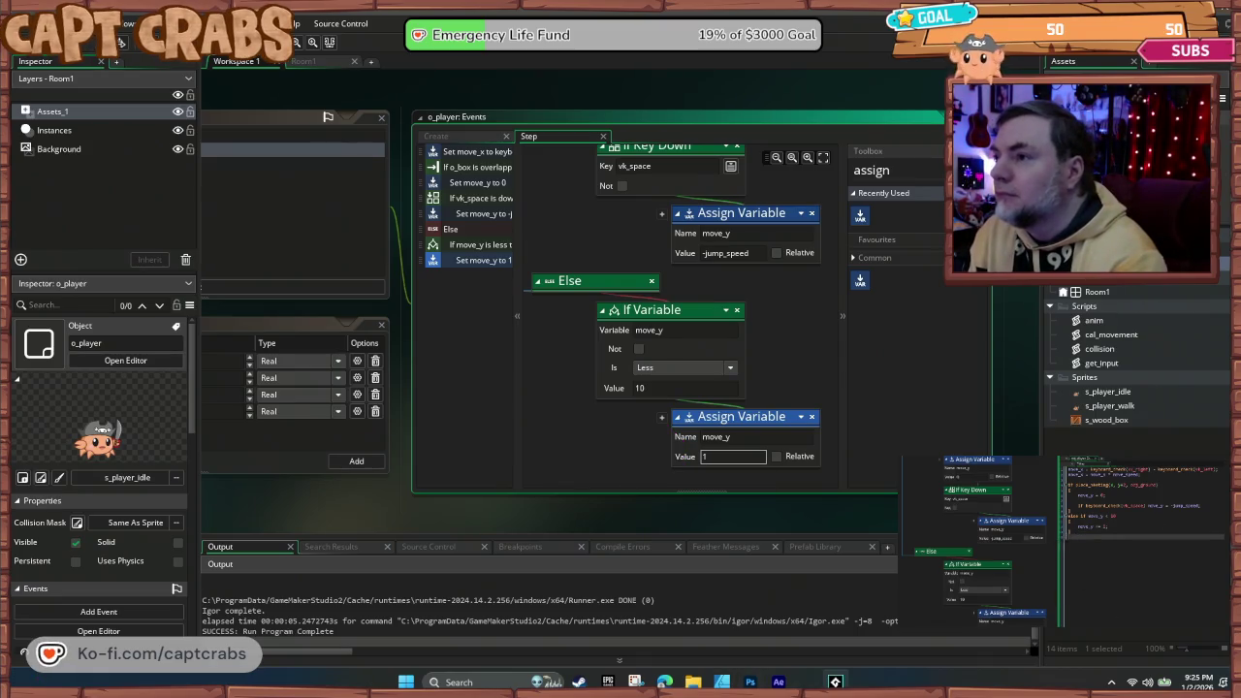
{"action": "left_click", "coordinate": [776, 455]}
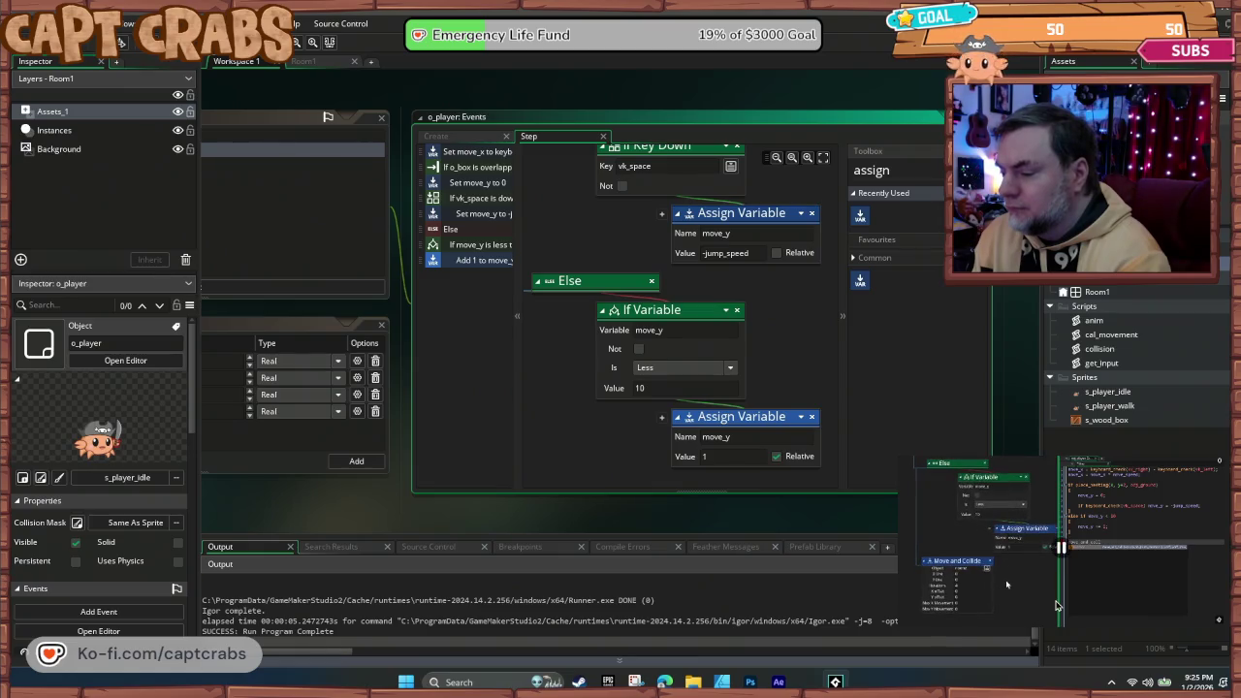
{"action": "key", "text": "BackSpace"}
{"action": "key", "text": "BackSpace"}
{"action": "key", "text": "BackSpace"}
{"action": "type", "text": "move and c"}
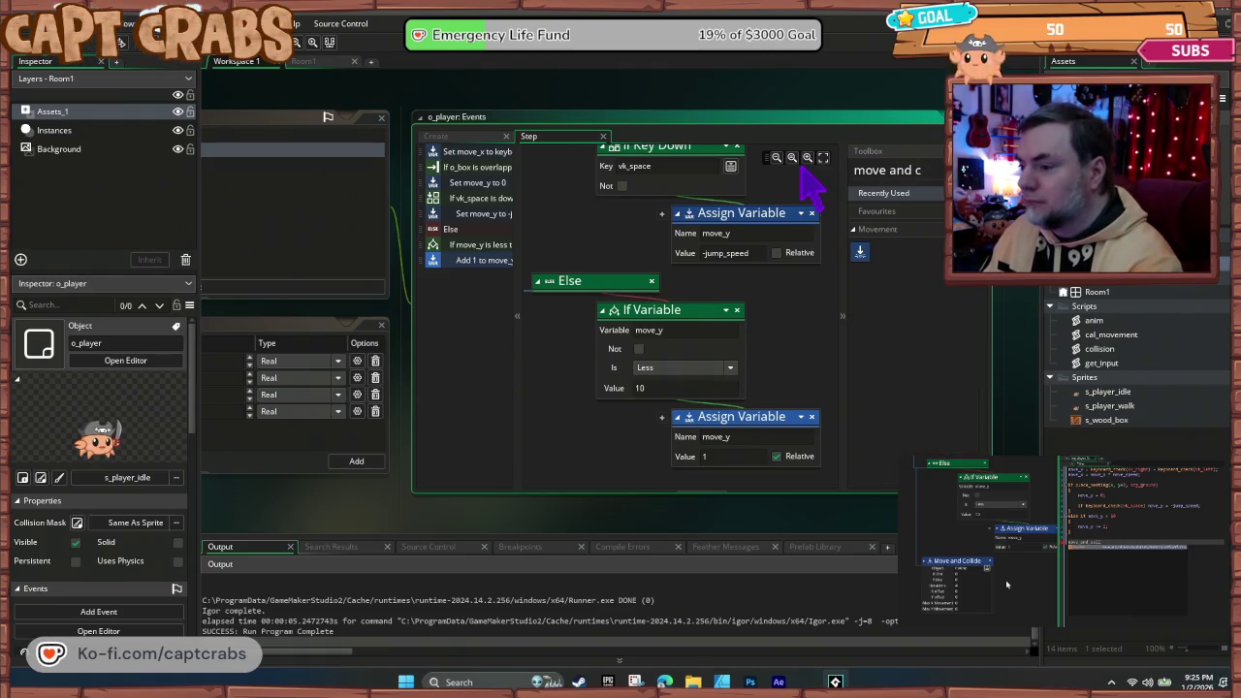
- Add a Move and Collide action after gravity, colliding against o_box
{"action": "mouse_move", "coordinate": [859, 254]}
{"action": "left_mouse_down"}
{"action": "mouse_move", "coordinate": [531, 295]}
{"action": "mouse_move", "coordinate": [636, 346]}
{"action": "mouse_move", "coordinate": [659, 429]}
{"action": "mouse_move", "coordinate": [554, 229]}
{"action": "mouse_move", "coordinate": [573, 231]}
{"action": "left_mouse_up"}
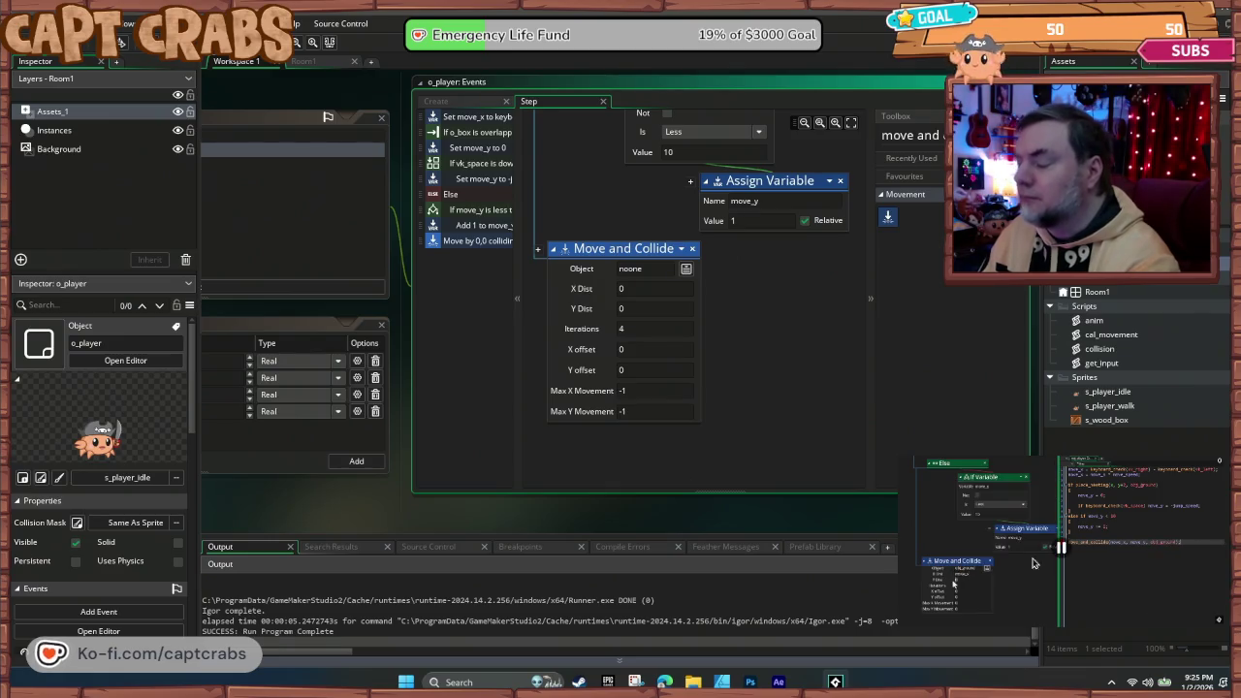
{"action": "left_click", "coordinate": [687, 269]}
{"action": "double_click", "coordinate": [795, 310]}
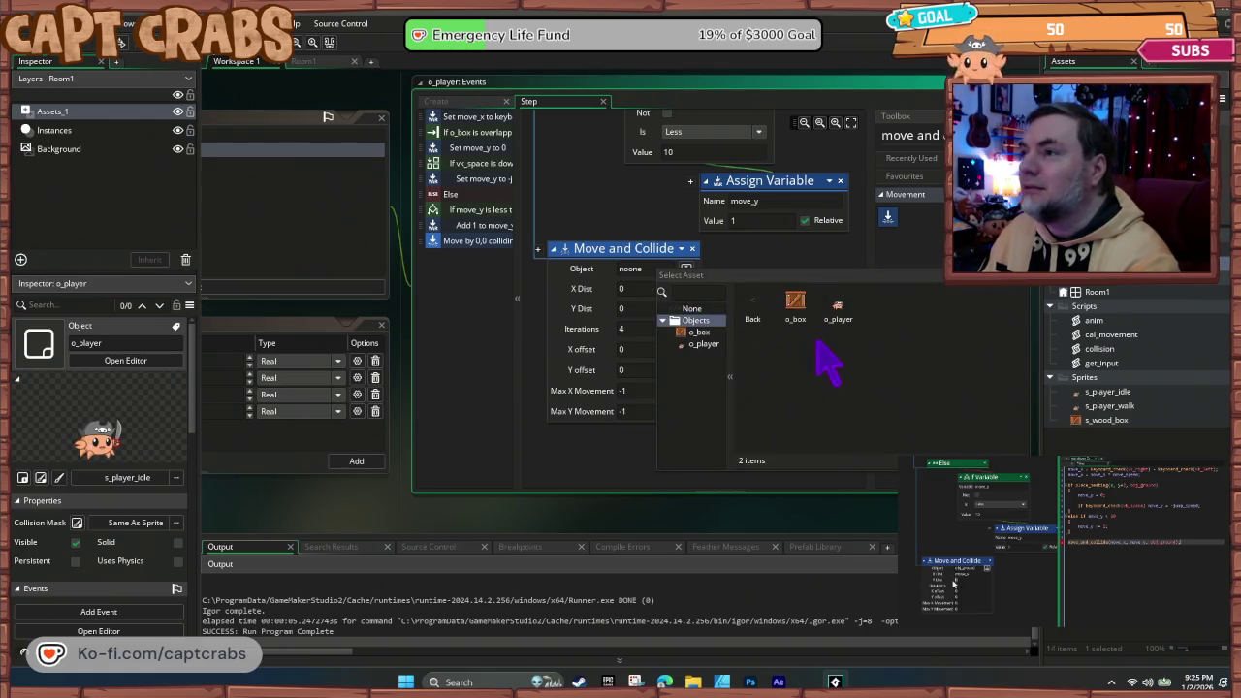
{"action": "double_click", "coordinate": [789, 302]}
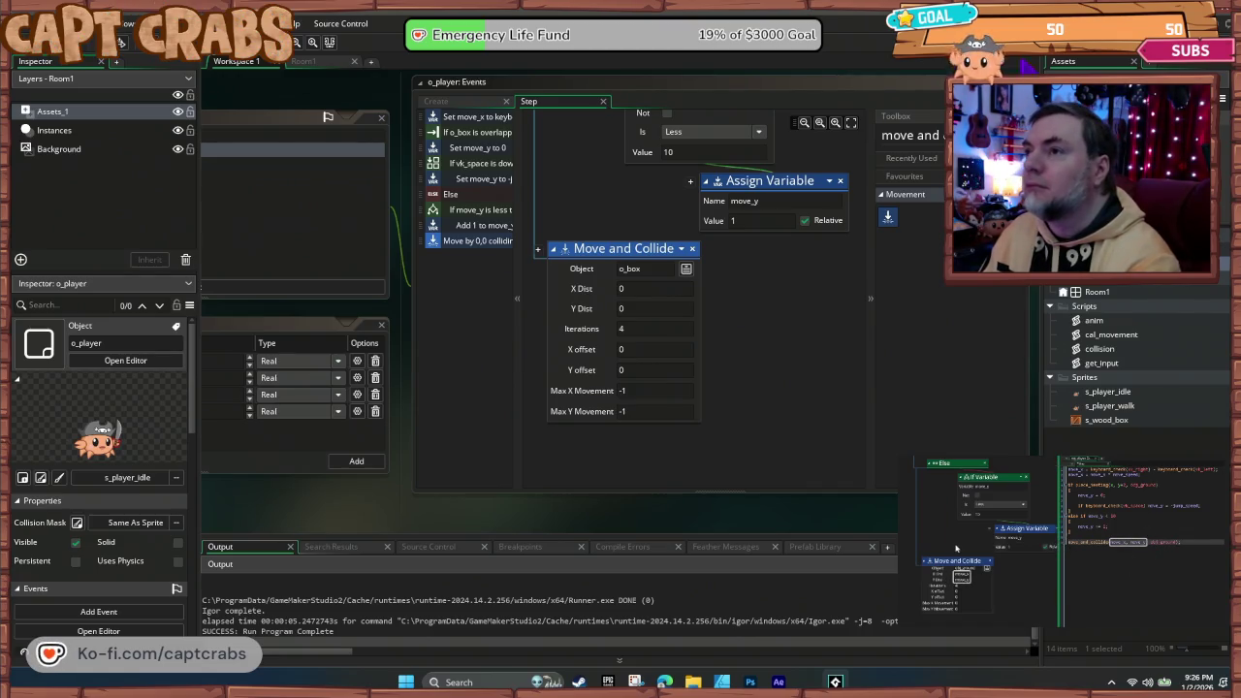
- Set X Dist to move_x, Y Dist to move_y, and both max movements to 0
{"action": "left_click", "coordinate": [628, 288]}
{"action": "type", "text": "move_x"}
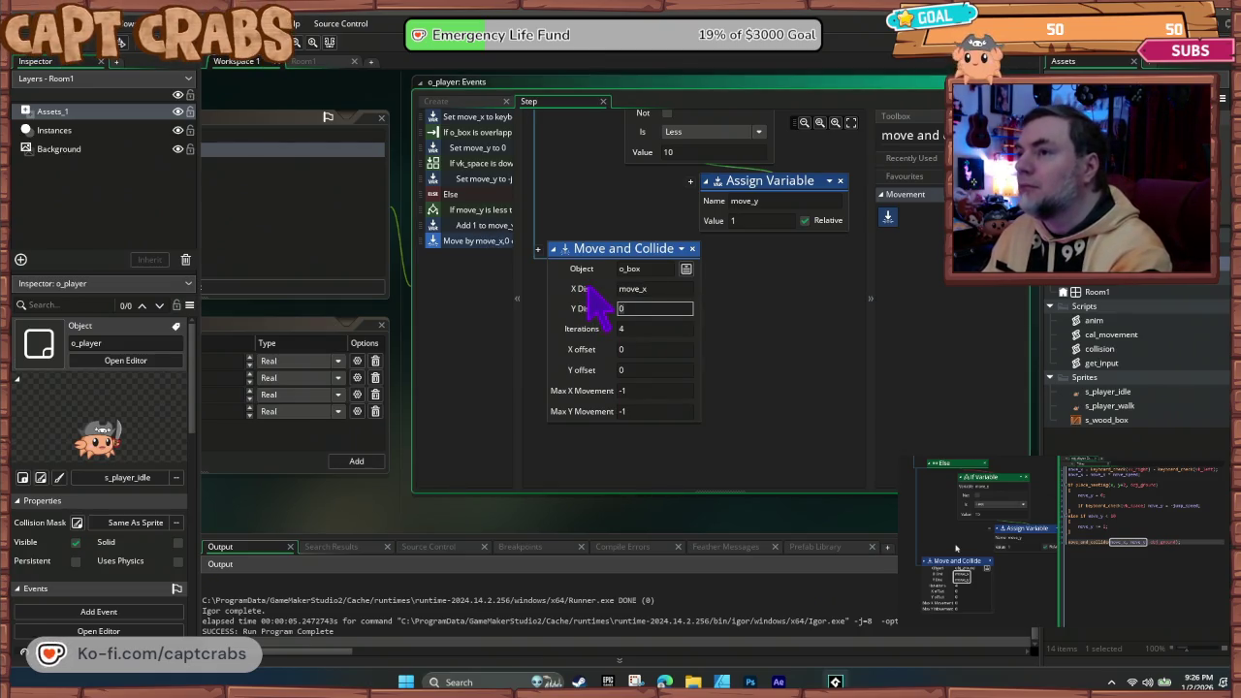
{"action": "type", "text": "ve_y"}
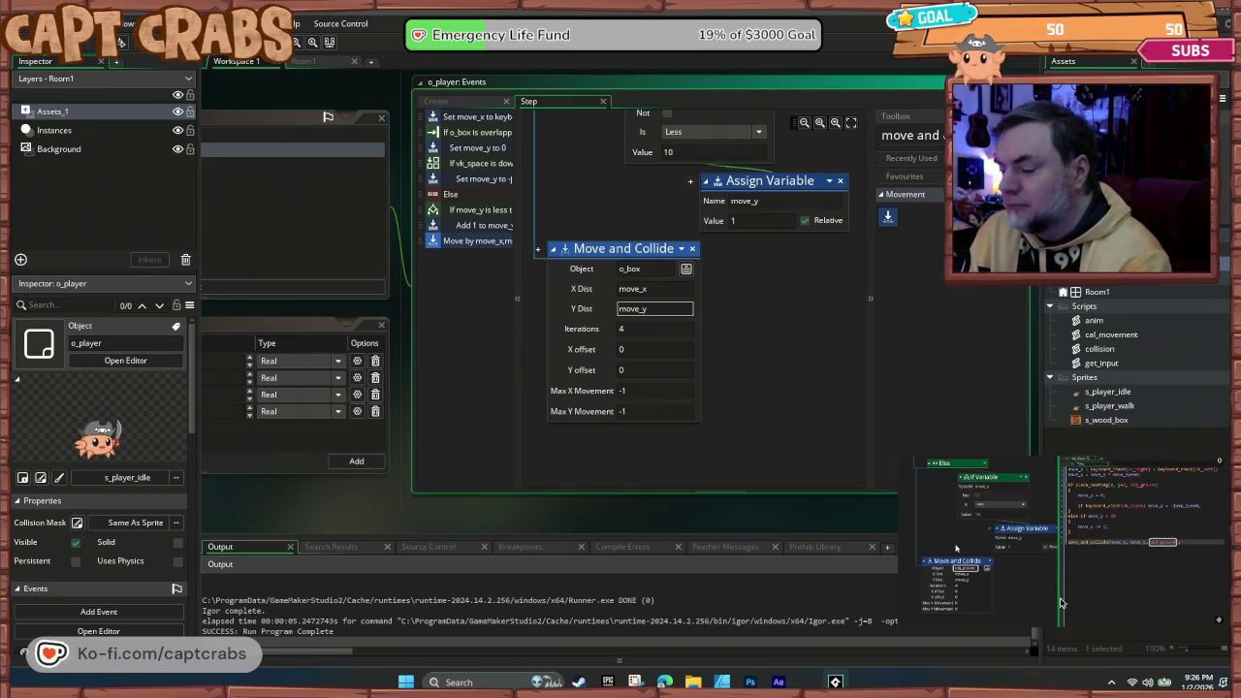
{"action": "left_click", "coordinate": [637, 389]}
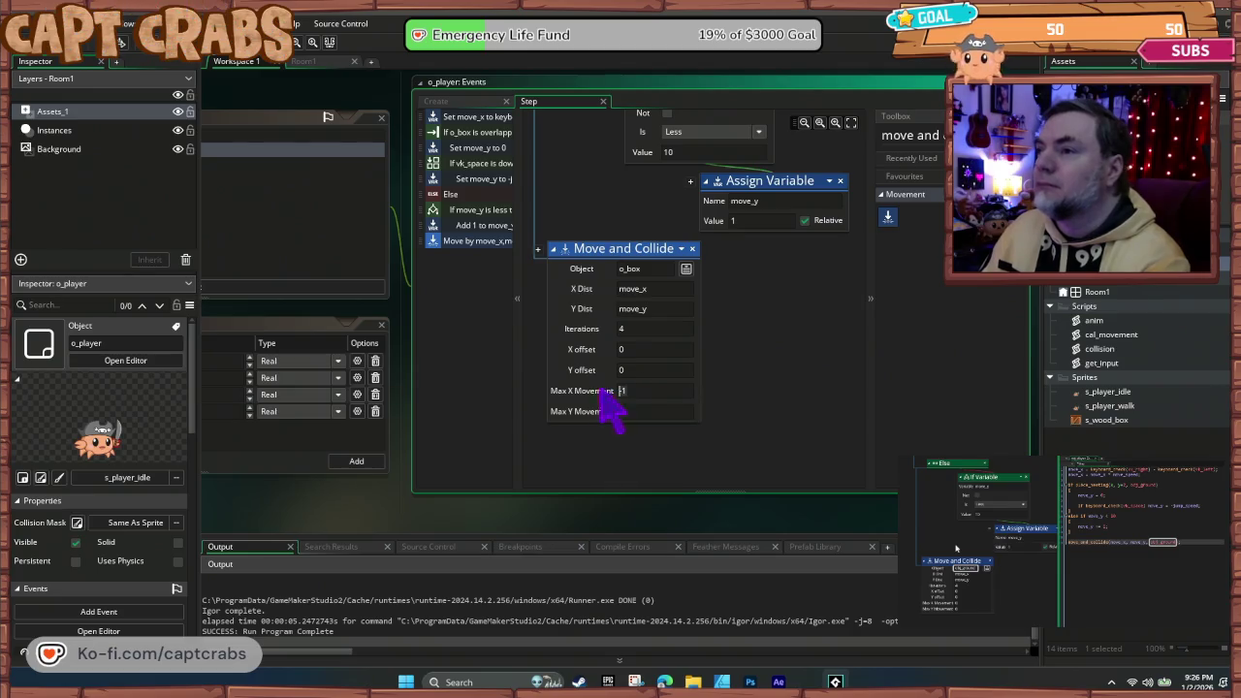
{"action": "left_click", "coordinate": [636, 413]}
{"action": "type", "text": "0"}
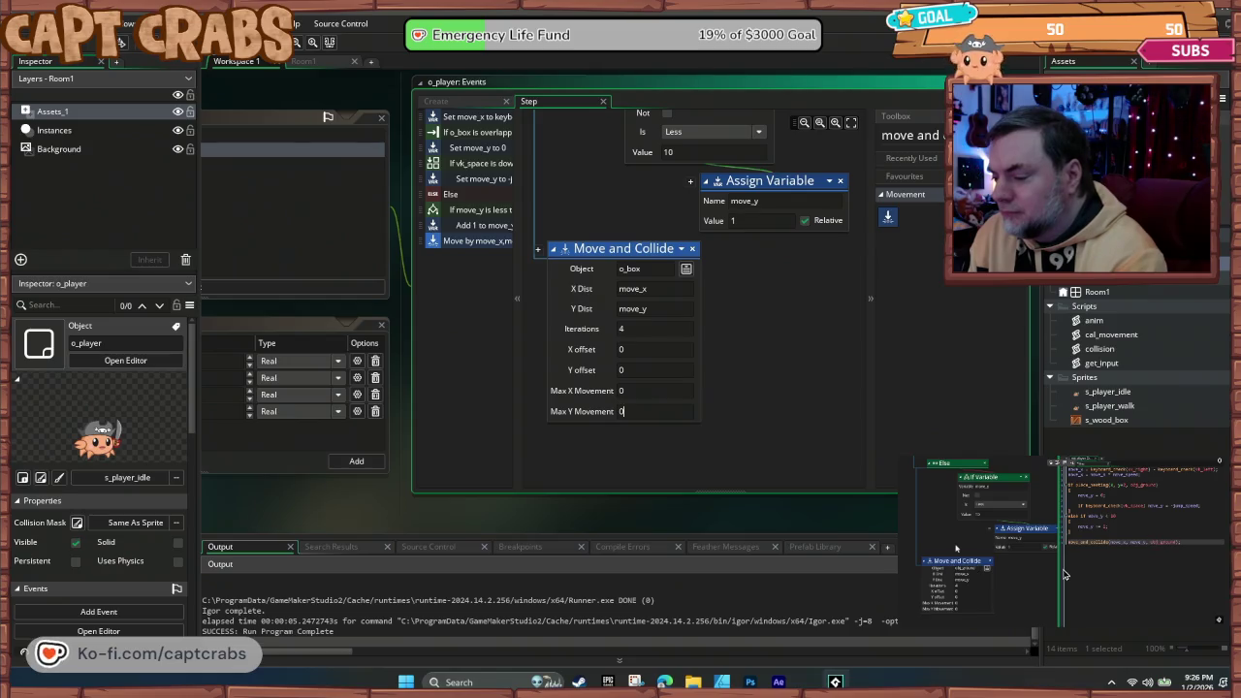
{"action": "scroll", "coordinate": [1063, 574], "scroll_direction": "down", "scroll_amount": 2}
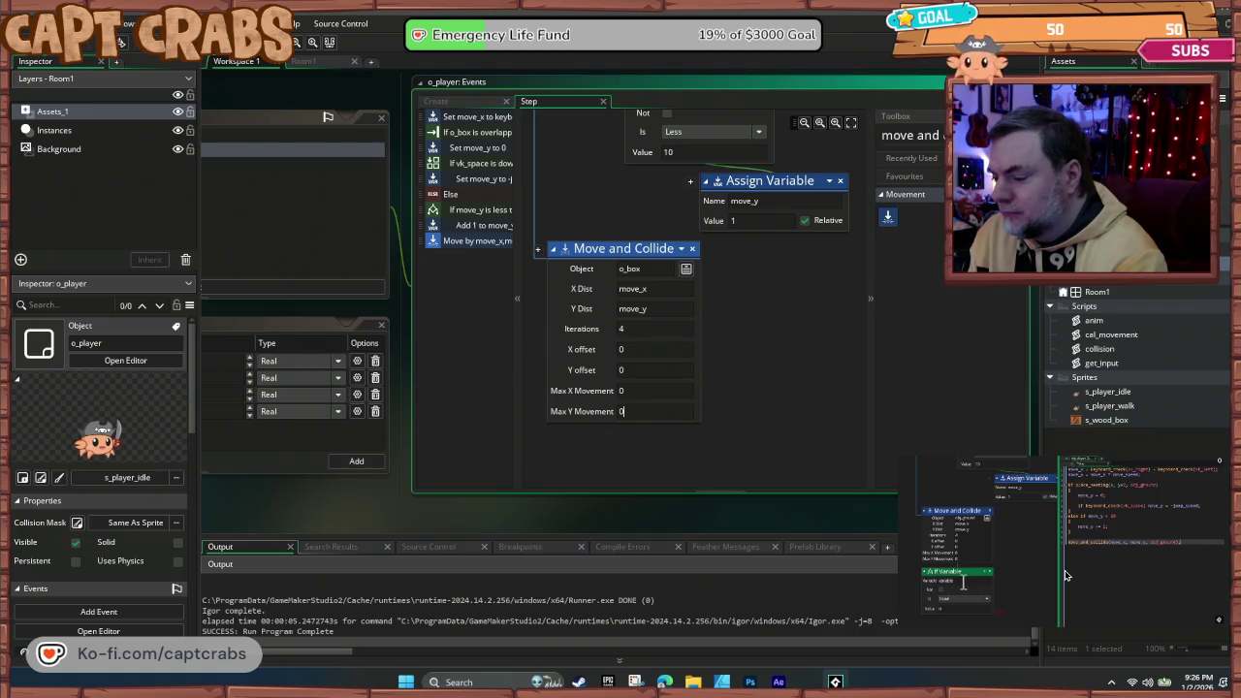
- Add an If Variable below Move and Collide testing that move_x is not equal to 0
{"action": "left_click", "coordinate": [916, 139]}
{"action": "type", "text": "if var"}
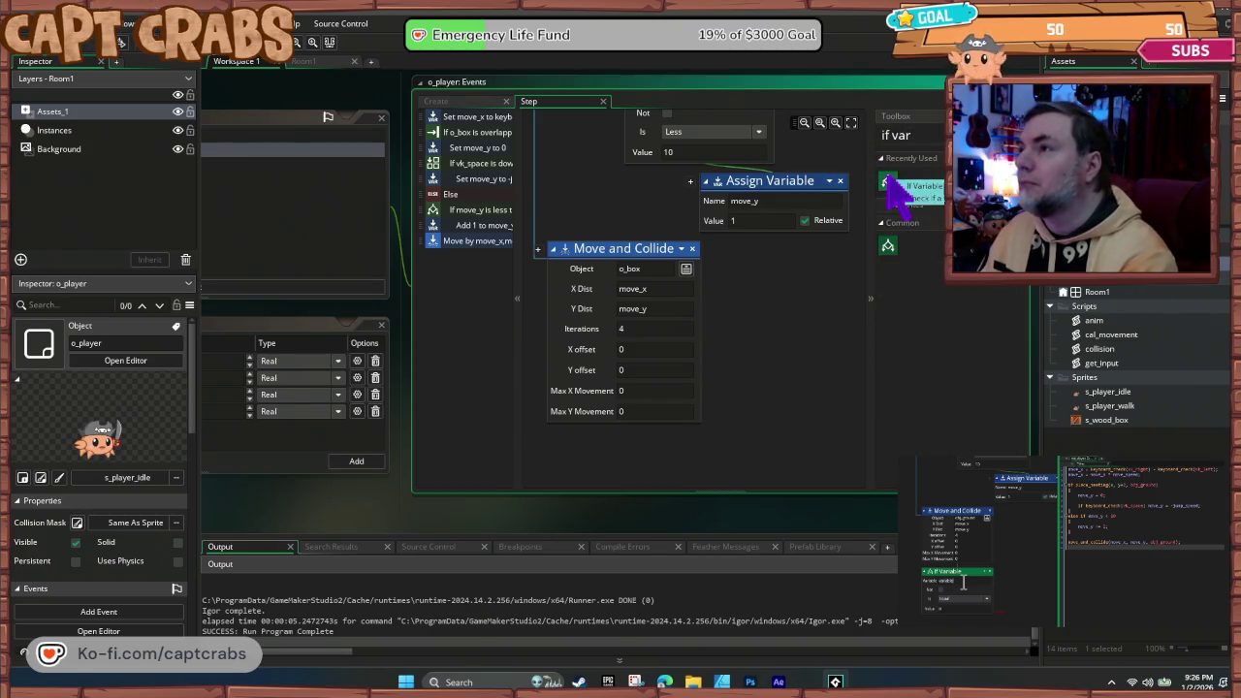
{"action": "mouse_move", "coordinate": [888, 182]}
{"action": "left_mouse_down"}
{"action": "mouse_move", "coordinate": [845, 274]}
{"action": "mouse_move", "coordinate": [737, 416]}
{"action": "mouse_move", "coordinate": [690, 386]}
{"action": "left_mouse_up"}
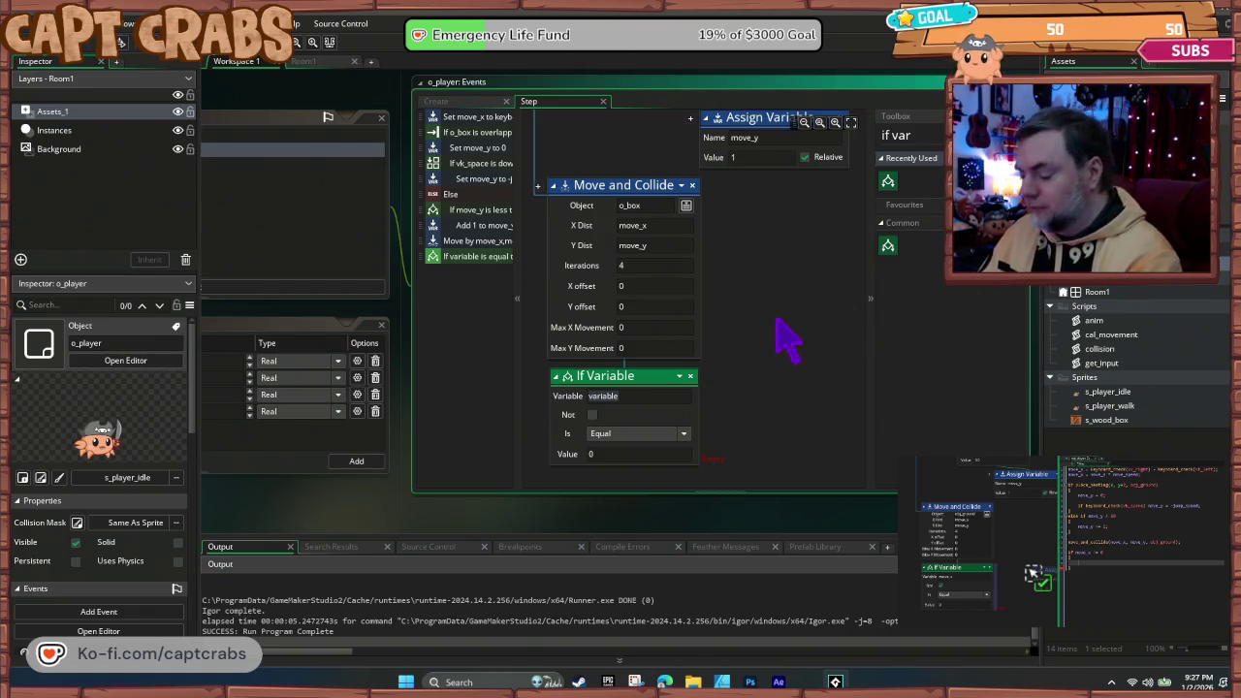
{"action": "type", "text": "move_x"}
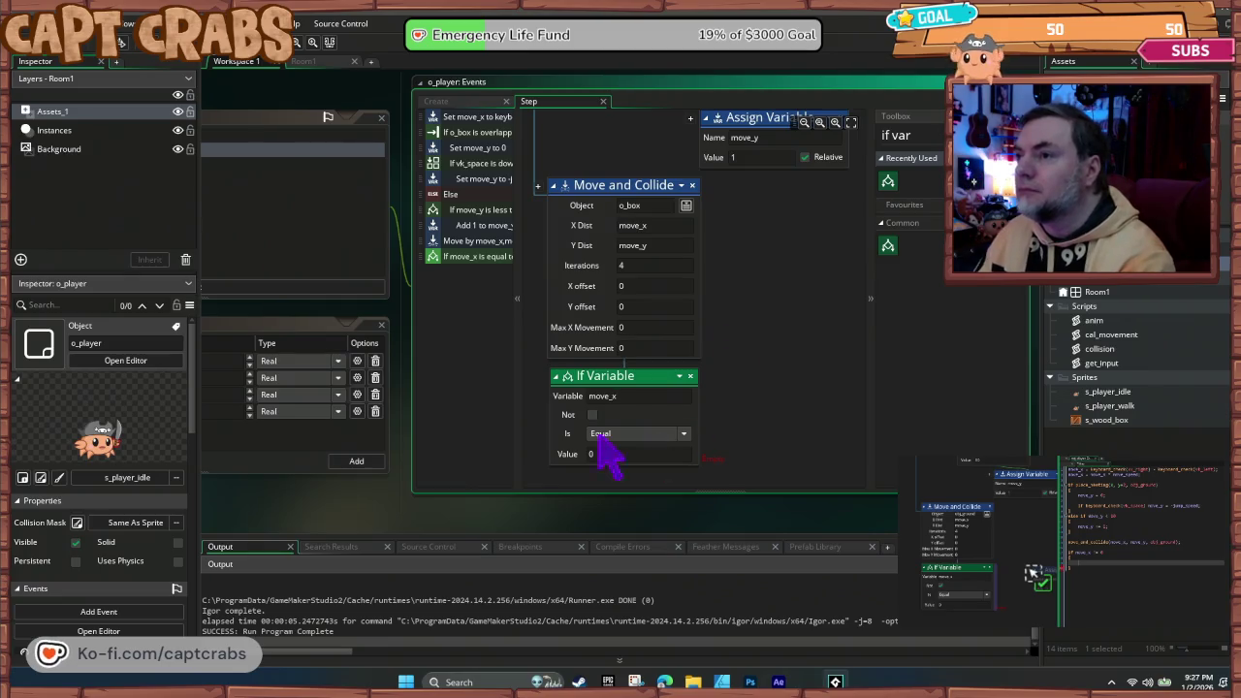
{"action": "left_click", "coordinate": [592, 415]}
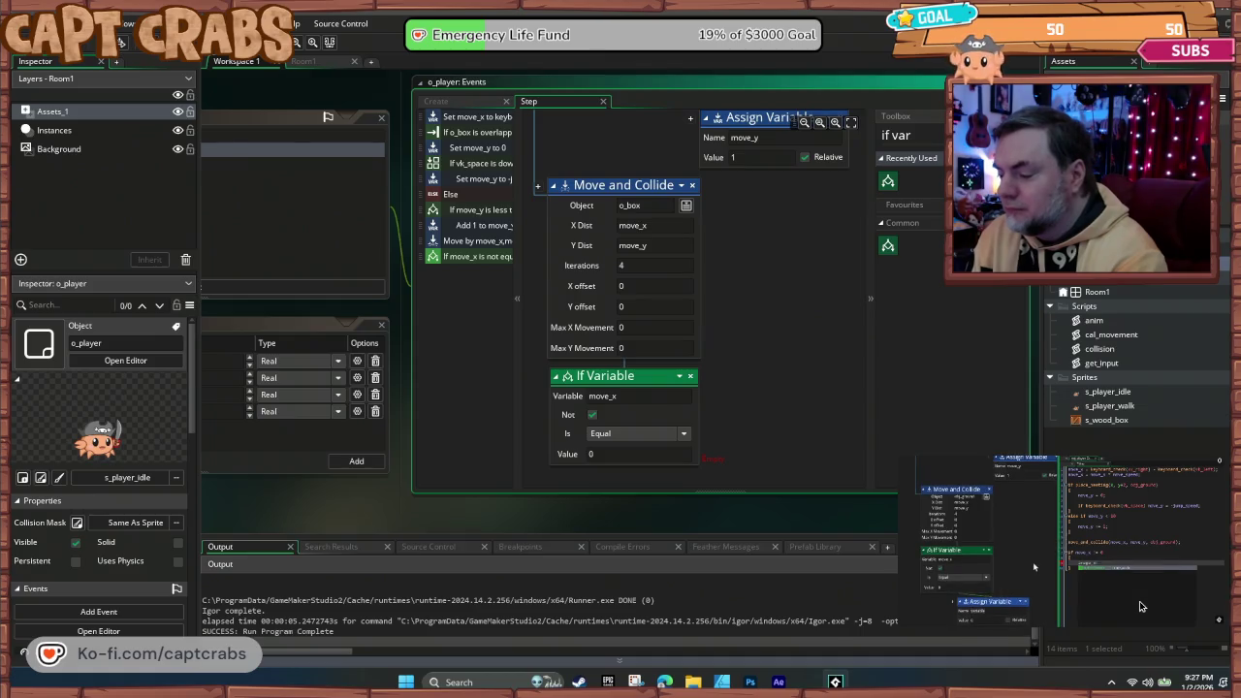
{"action": "left_click", "coordinate": [896, 134]}
{"action": "key", "text": "BackSpace"}
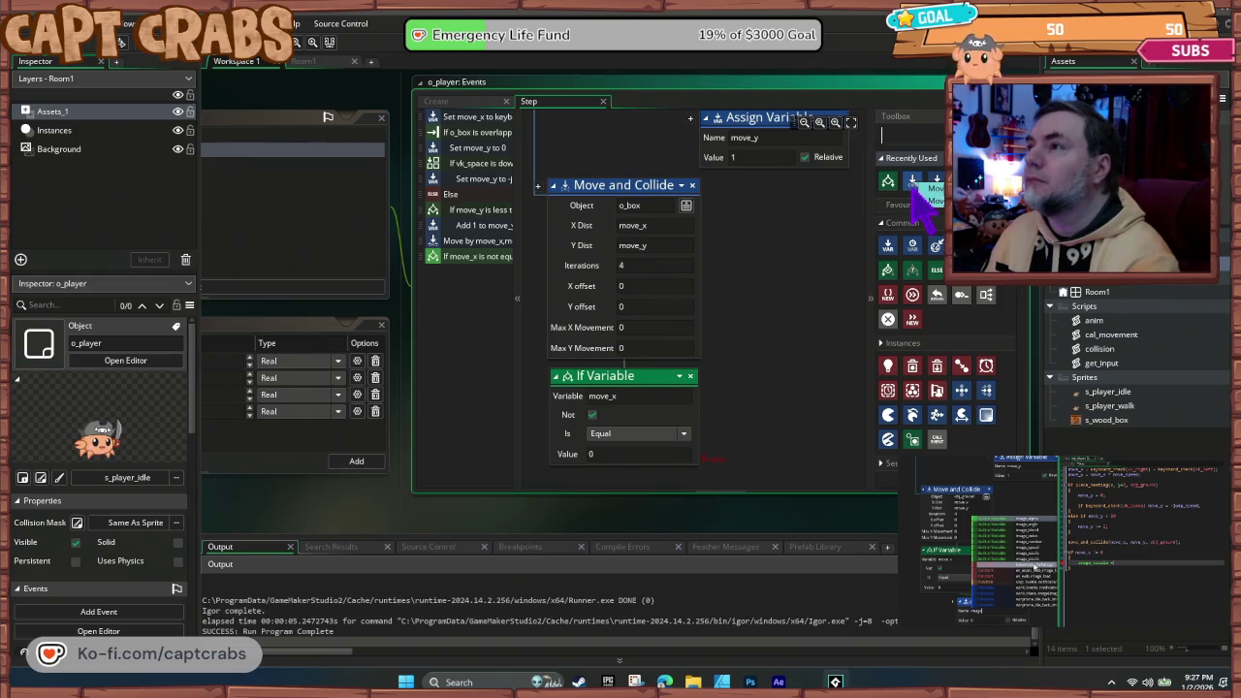
- Nest an Assign Variable setting image_xscale to sign(move_x) under the move_x check
{"action": "mouse_move", "coordinate": [887, 245]}
{"action": "left_mouse_down"}
{"action": "mouse_move", "coordinate": [901, 263]}
{"action": "mouse_move", "coordinate": [789, 416]}
{"action": "mouse_move", "coordinate": [730, 420]}
{"action": "left_mouse_up"}
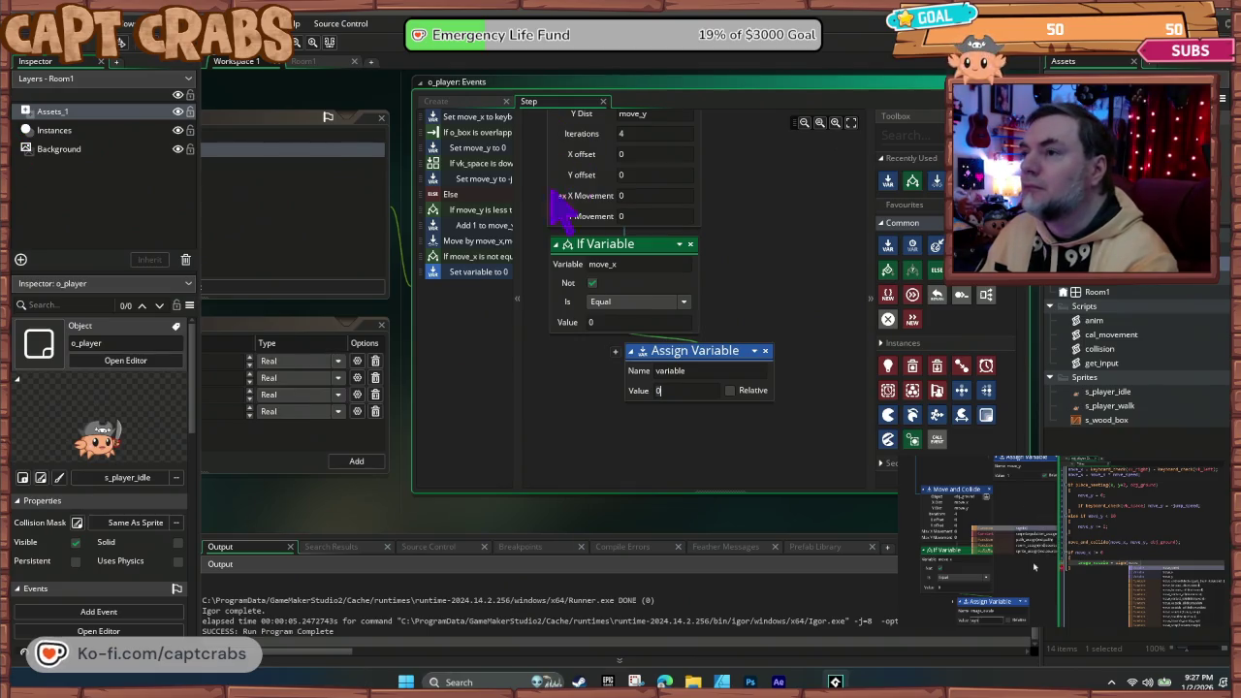
{"action": "left_click", "coordinate": [682, 371]}
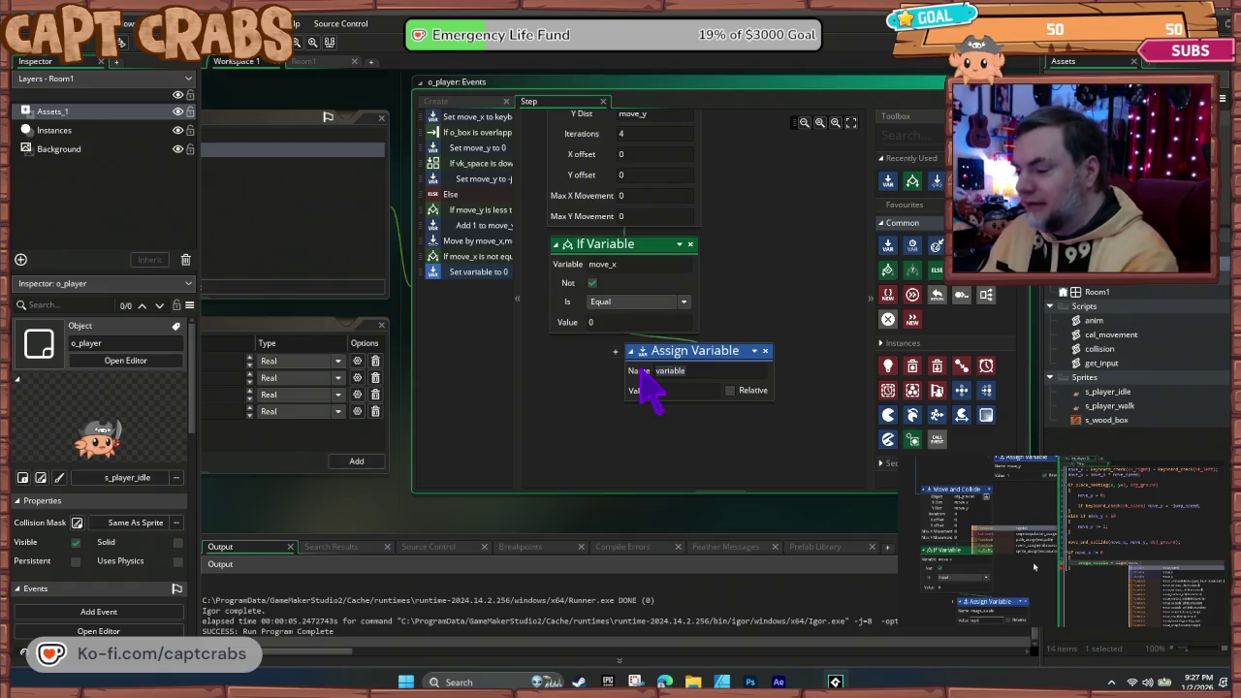
{"action": "type", "text": "image_xsccale"}
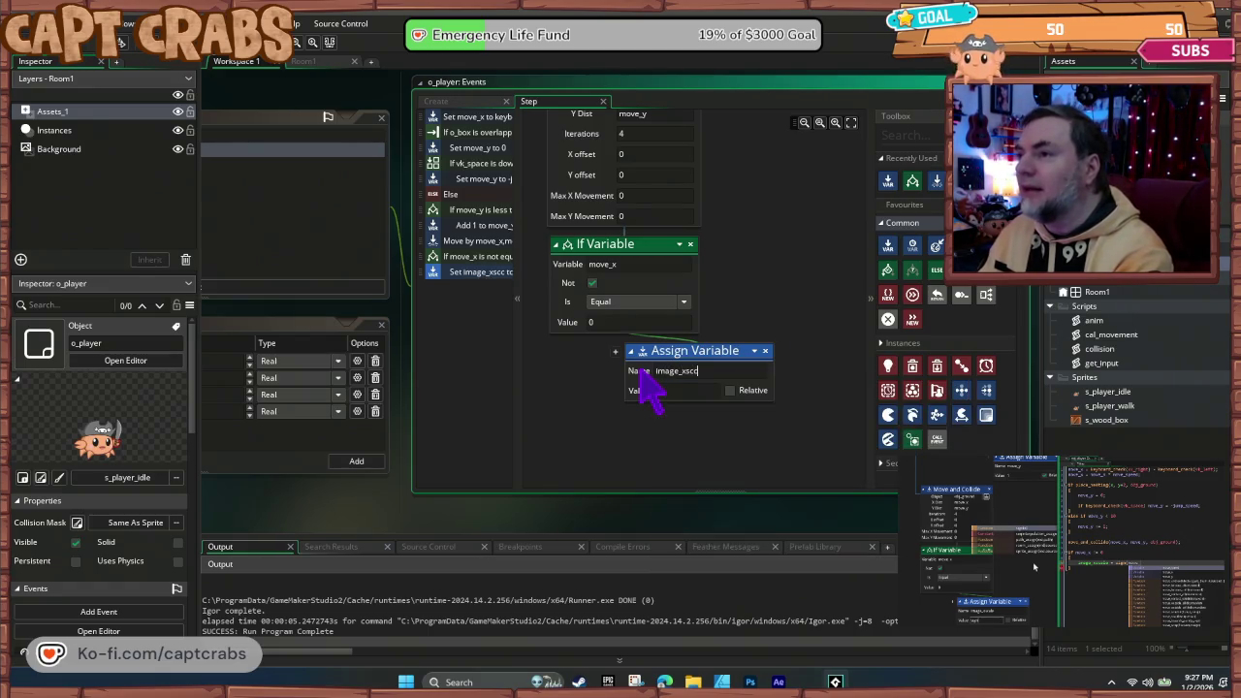
{"action": "key", "text": "BackSpace"}
{"action": "key", "text": "BackSpace"}
{"action": "key", "text": "BackSpace"}
{"action": "type", "text": "cale"}
{"action": "type", "text": "0"}
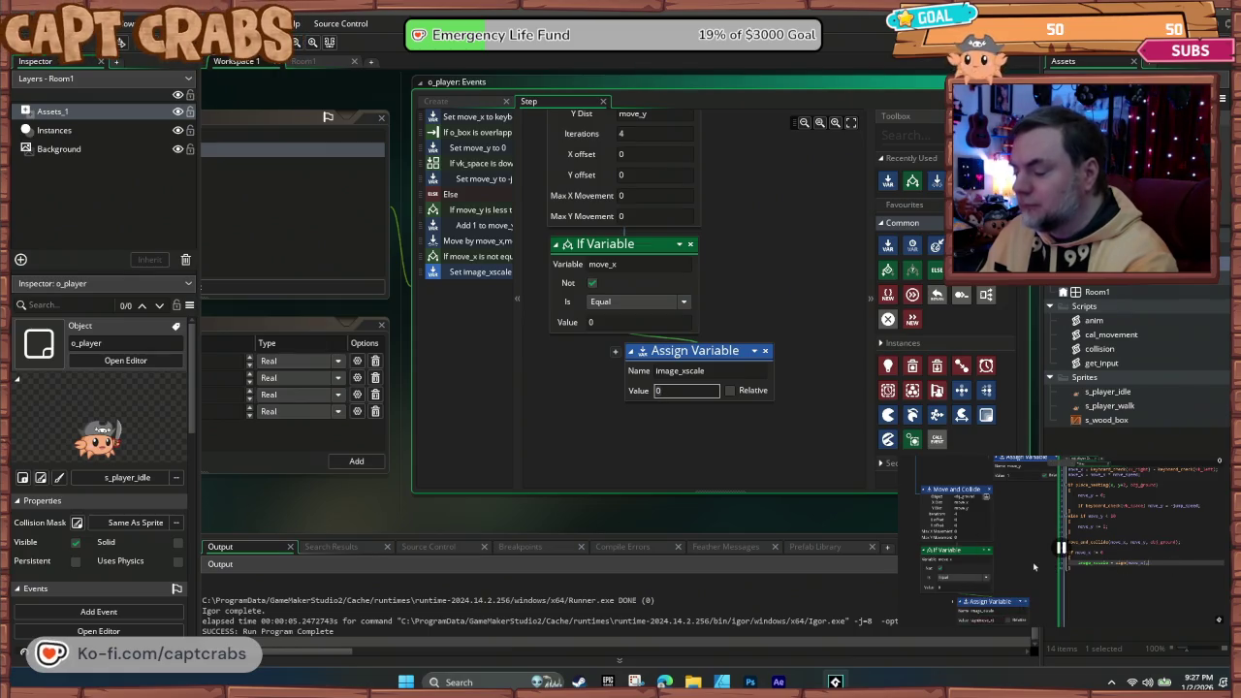
{"action": "key", "text": "BackSpace"}
{"action": "type", "text": "si"}
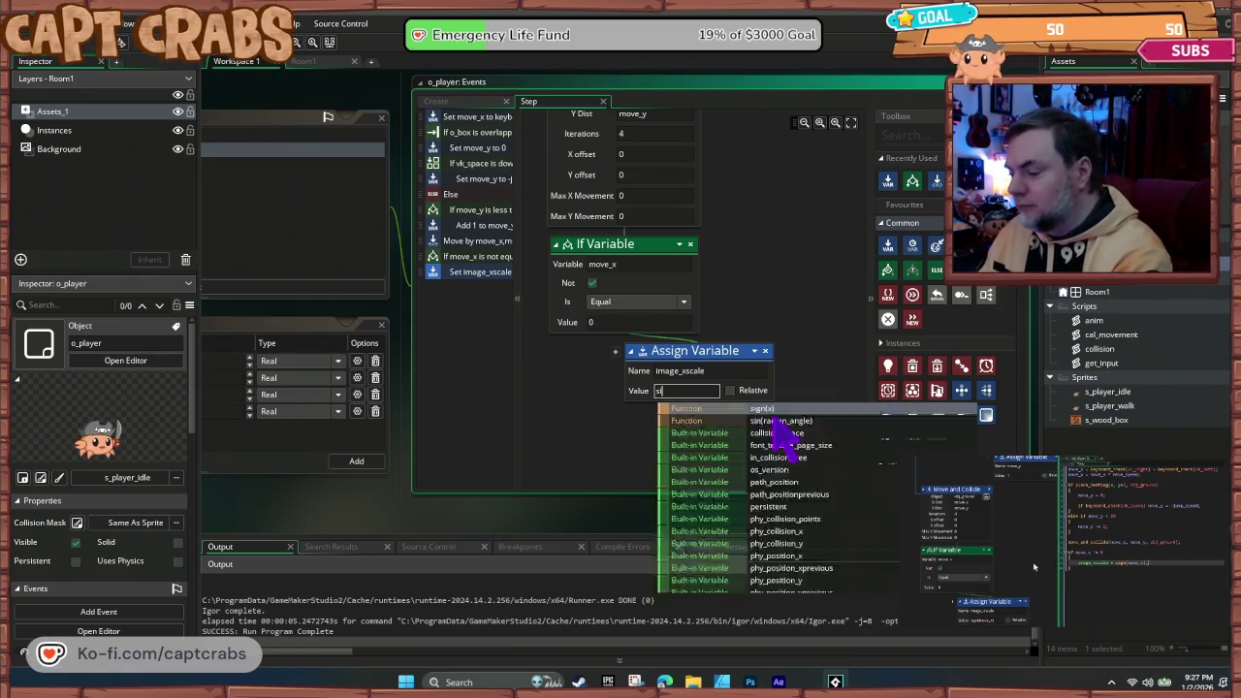
{"action": "type", "text": "gn(move_x)"}
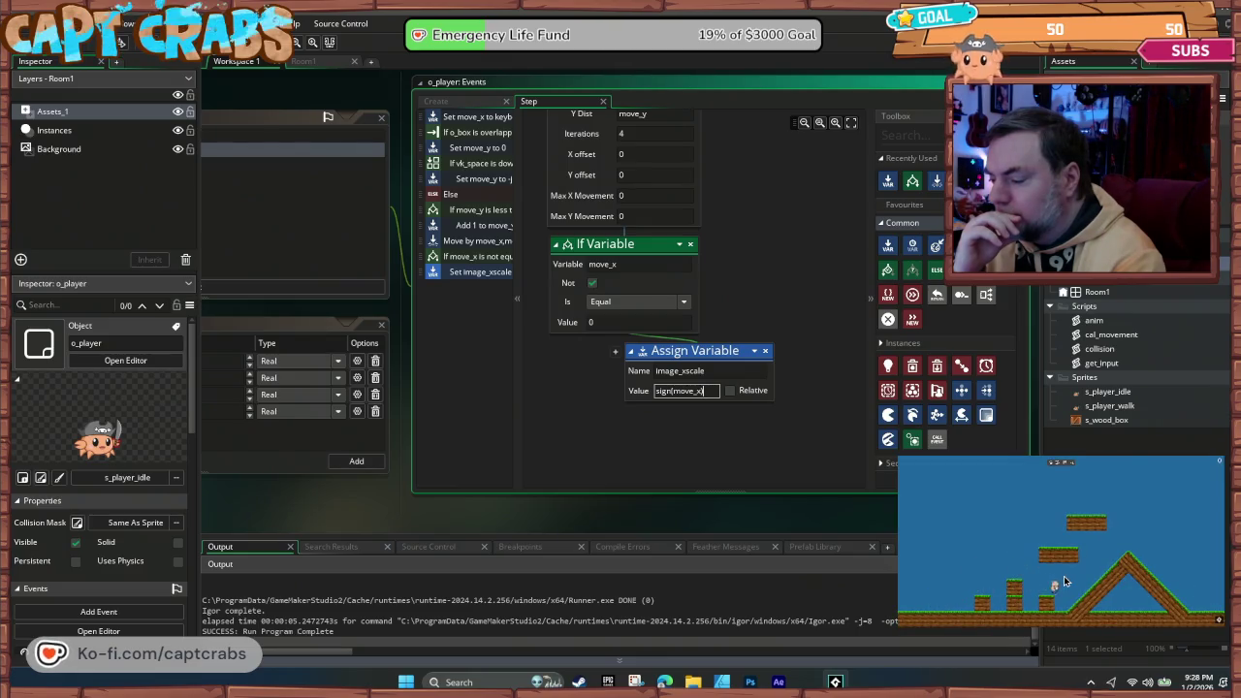
{"action": "left_click", "coordinate": [677, 435]}
{"action": "key", "text": "F5"}
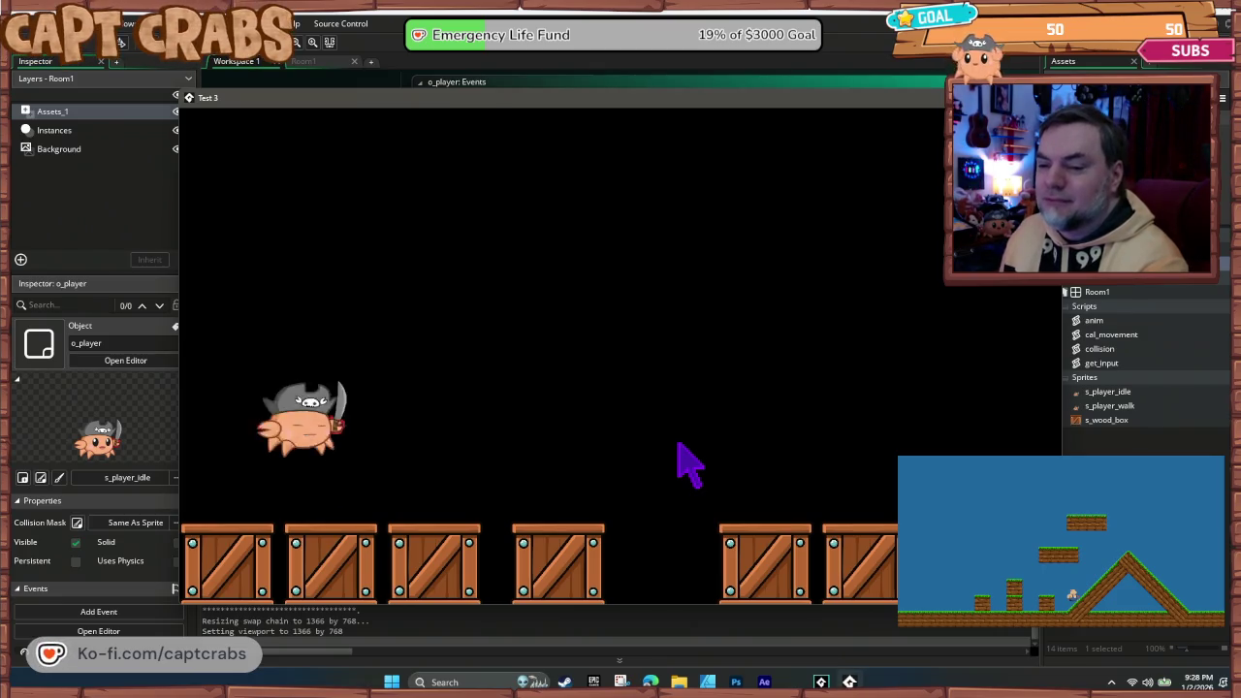
{"action": "key", "text": "Left"}
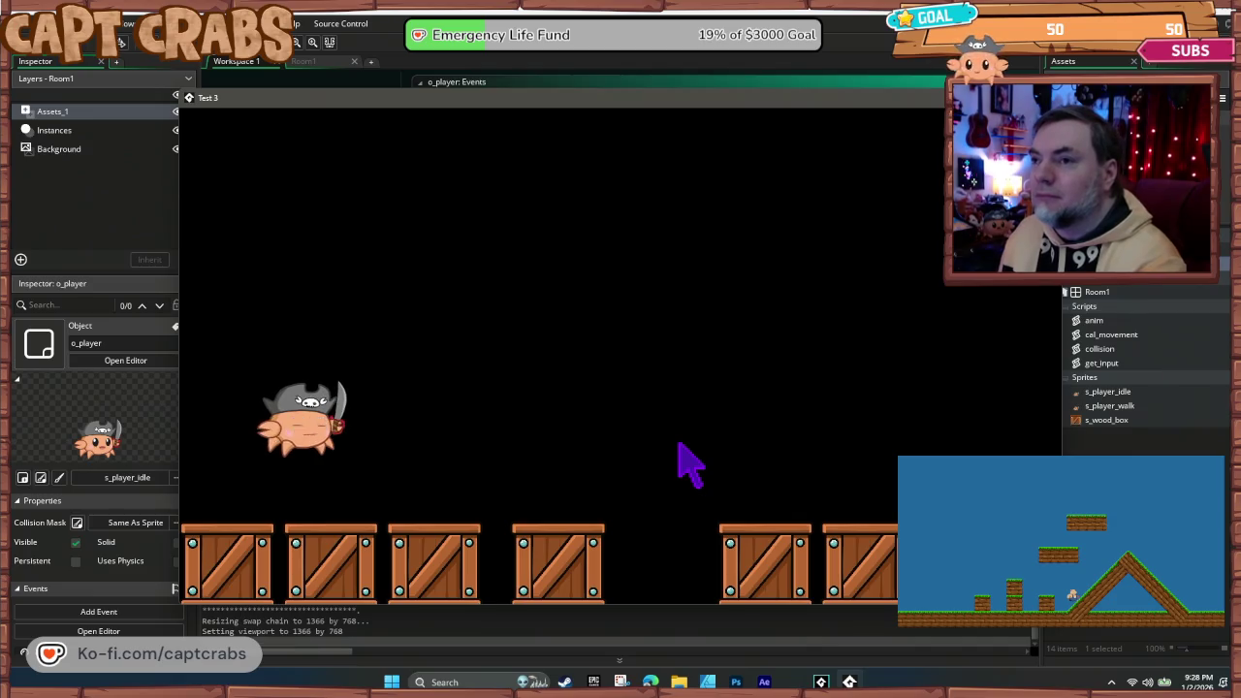
{"action": "key", "text": "Right"}
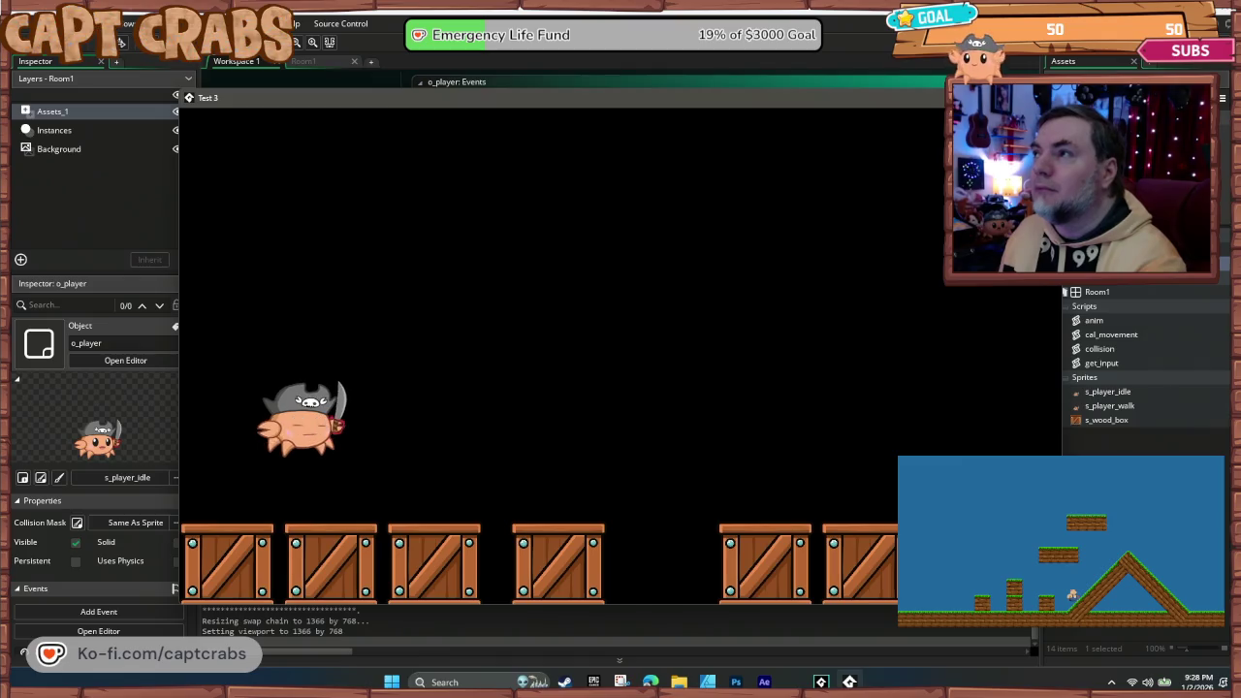
{"action": "key", "text": "Escape"}
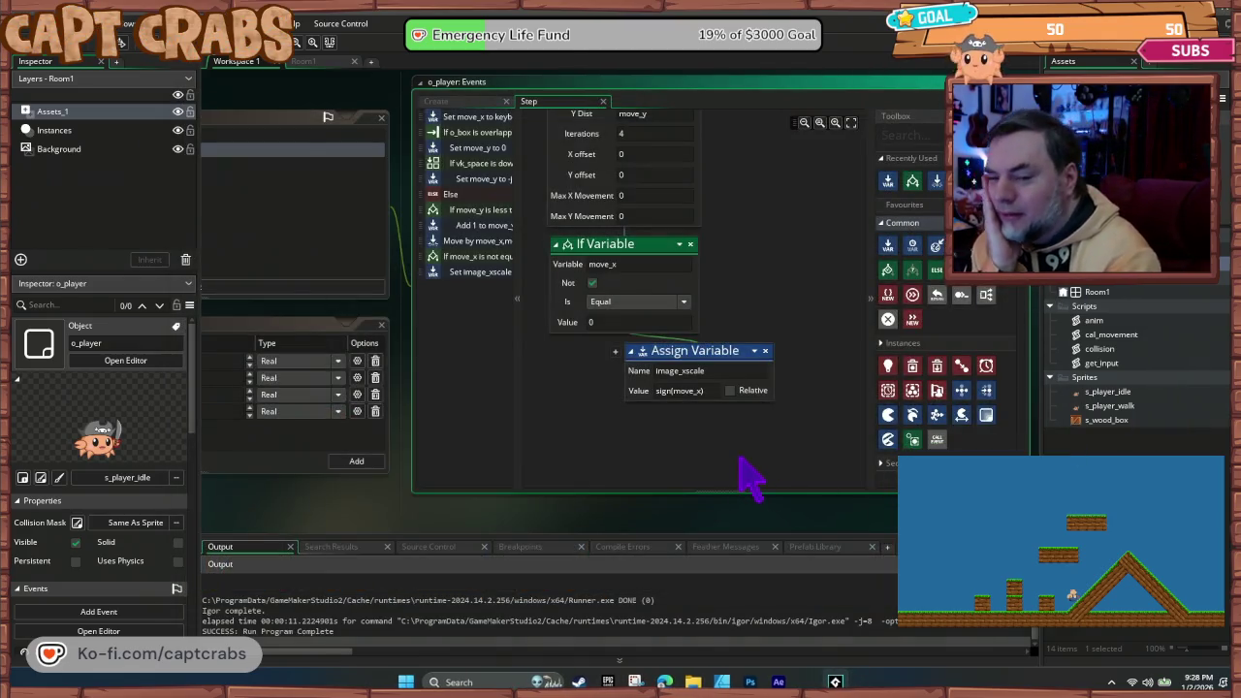
- Add an Assign Variable block with four variable rows to o_player's Create event
{"action": "left_click_drag", "start_coordinate": [583, 407], "coordinate": [595, 507]}
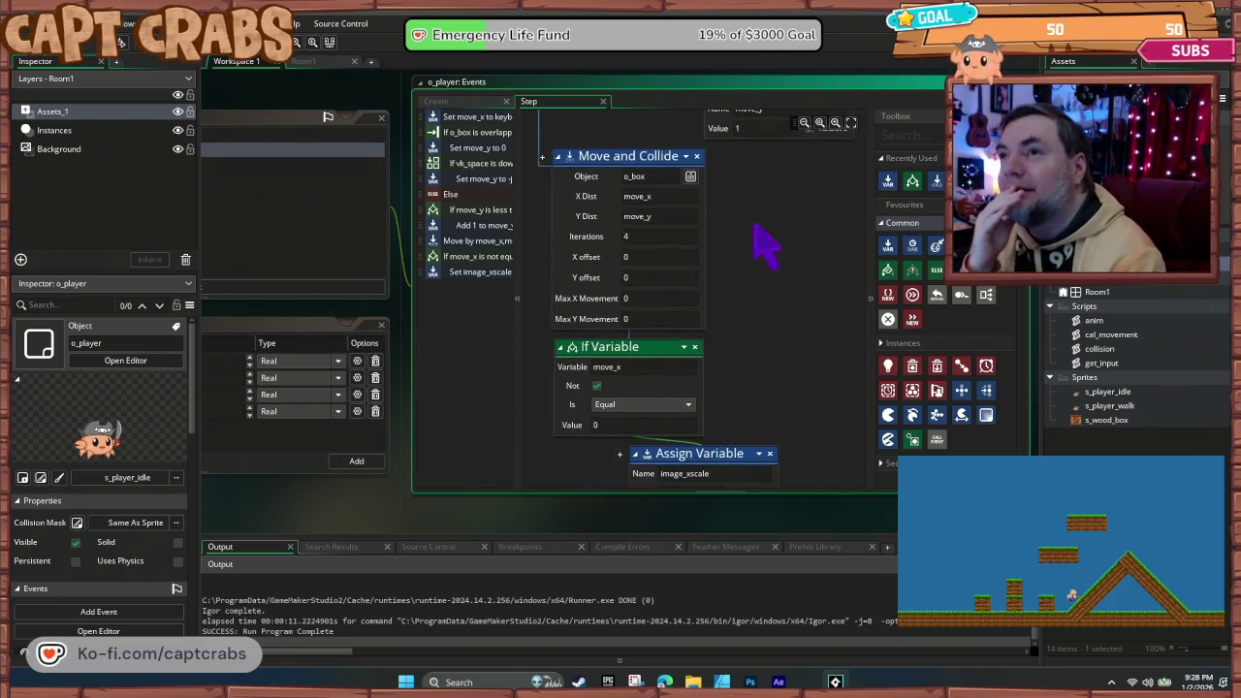
{"action": "scroll", "coordinate": [776, 394], "scroll_direction": "up", "scroll_amount": 5}
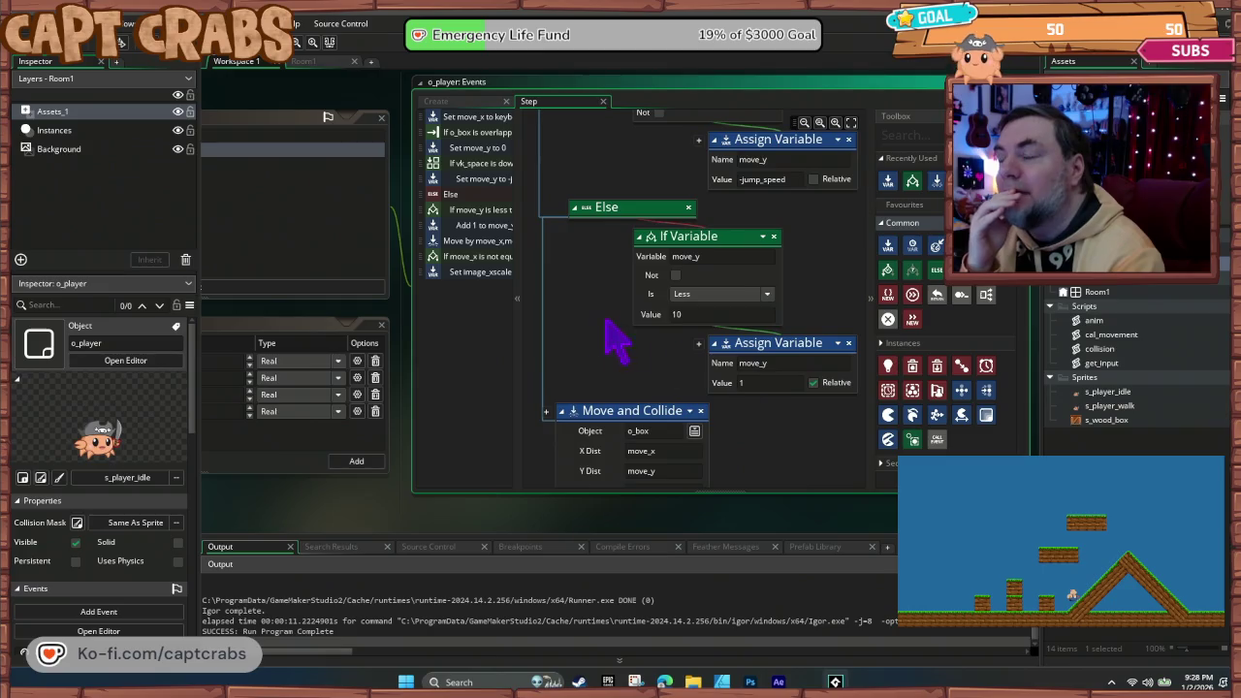
{"action": "scroll", "coordinate": [601, 416], "scroll_direction": "up", "scroll_amount": 8}
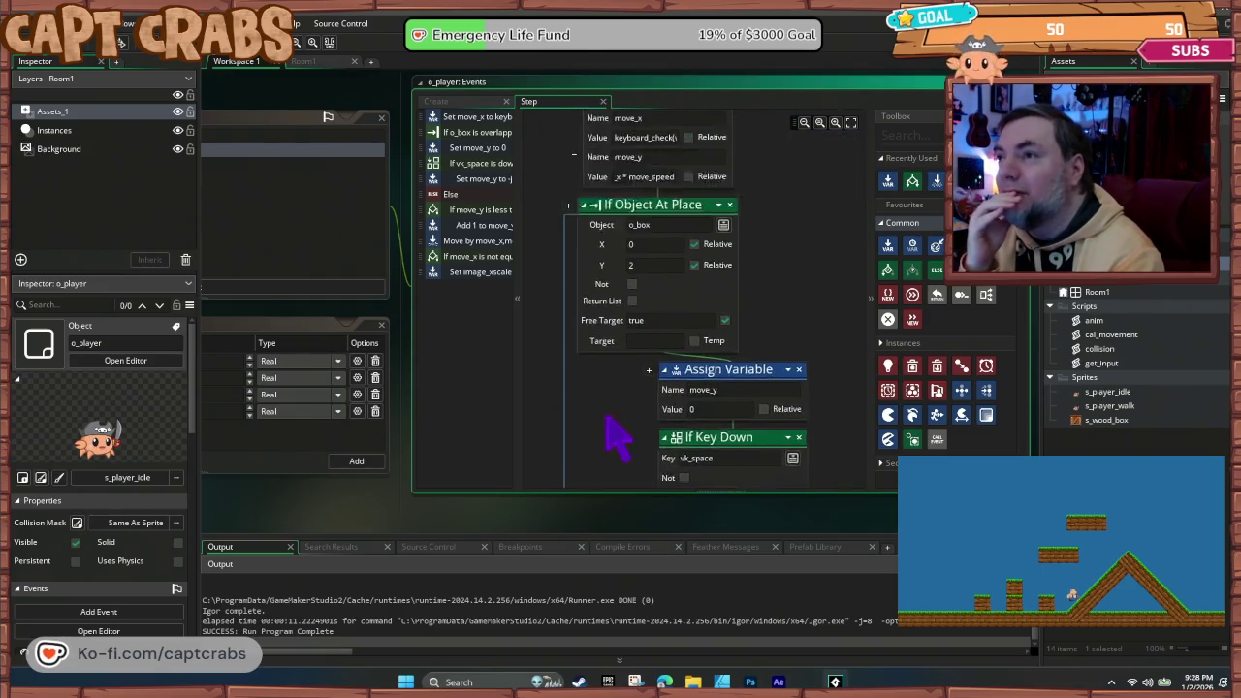
{"action": "scroll", "coordinate": [557, 310], "scroll_direction": "up", "scroll_amount": 3}
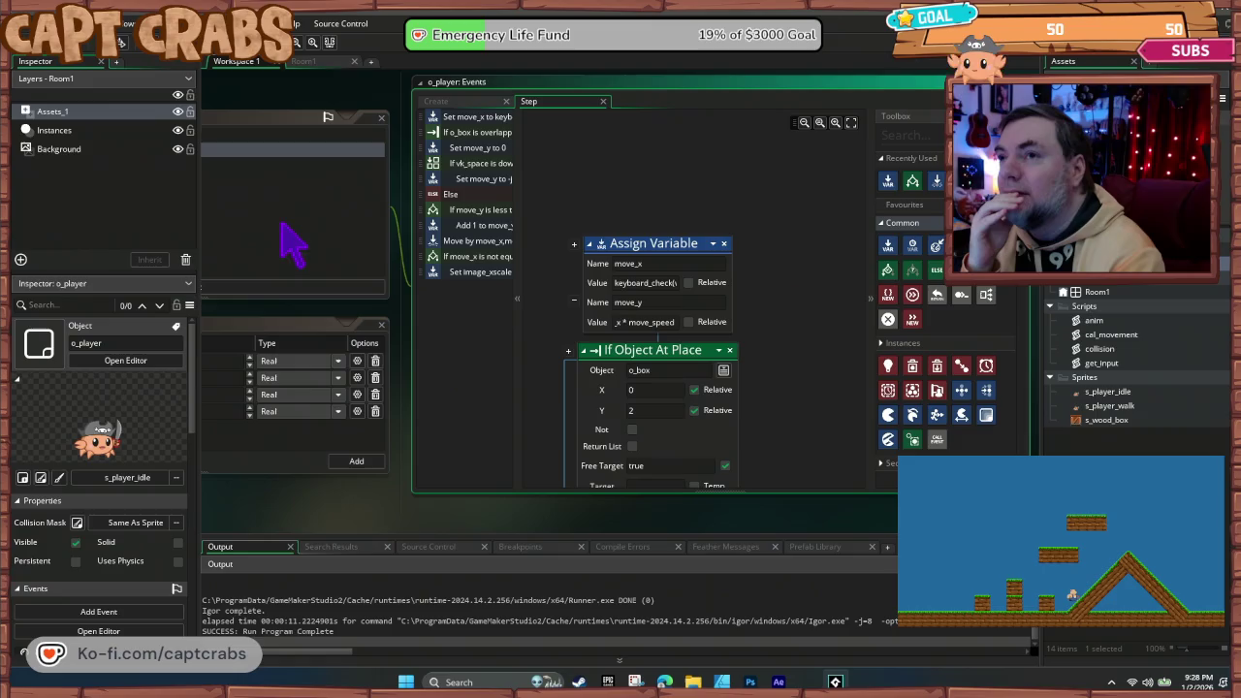
{"action": "left_click", "coordinate": [247, 136]}
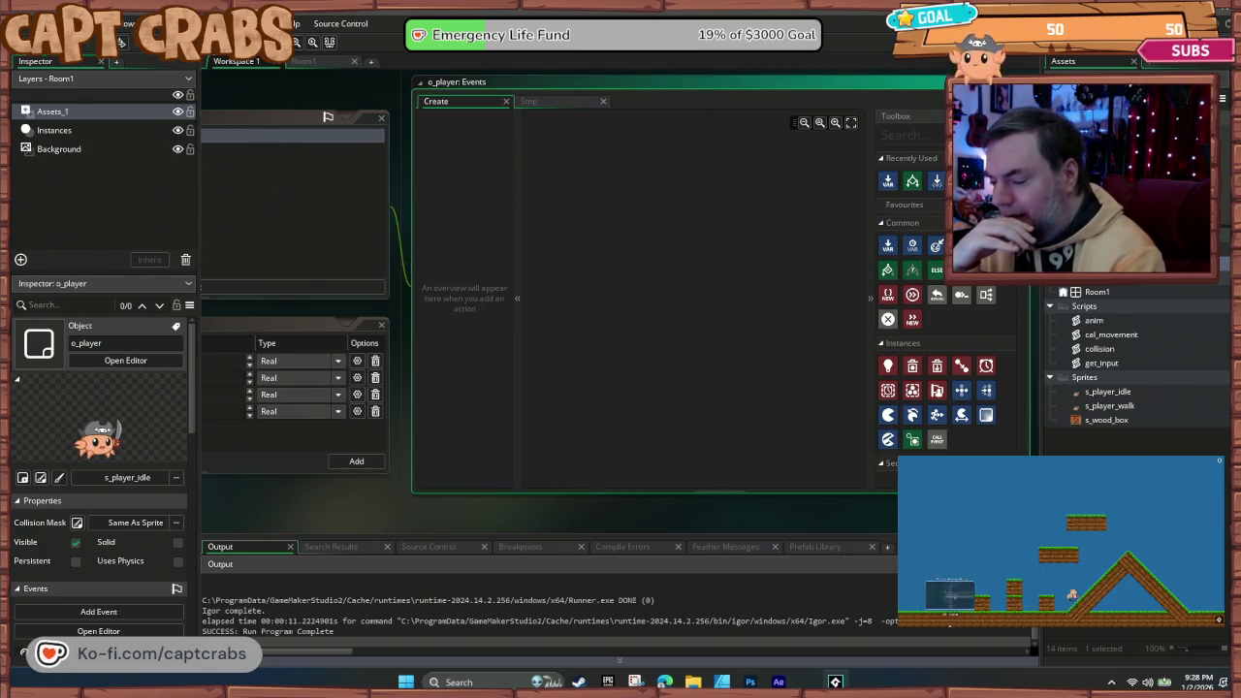
{"action": "left_click", "coordinate": [1096, 563]}
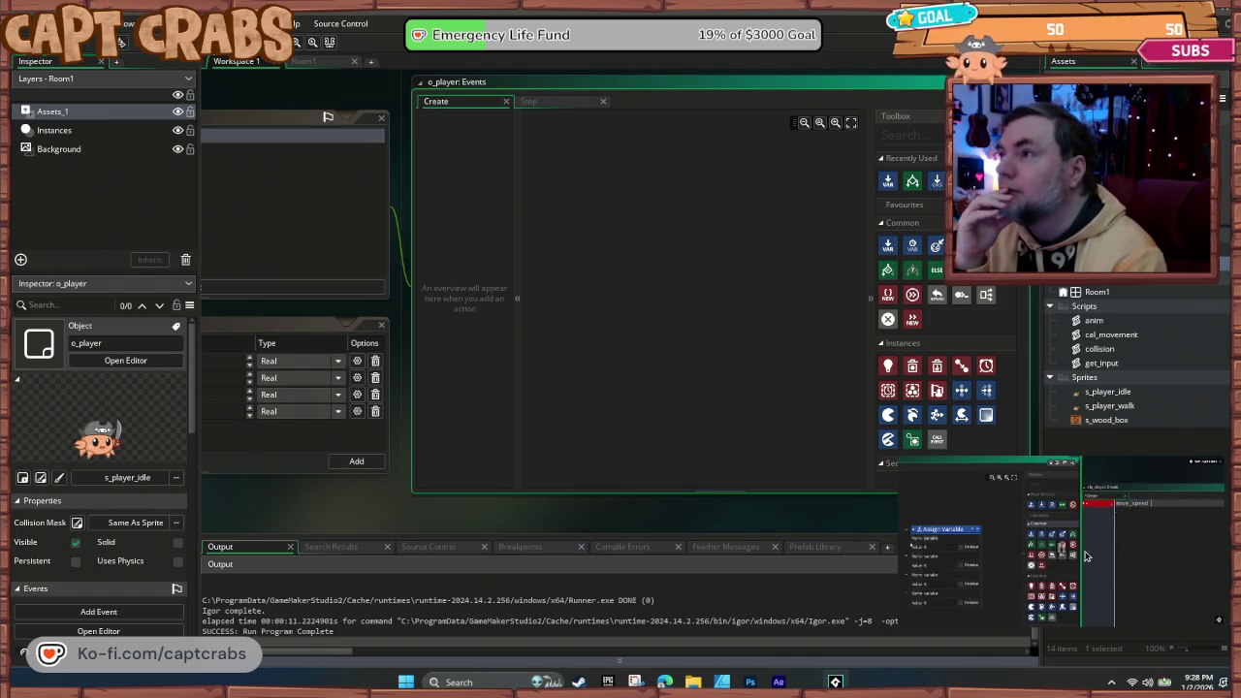
{"action": "mouse_move", "coordinate": [882, 253]}
{"action": "left_mouse_down"}
{"action": "mouse_move", "coordinate": [887, 245]}
{"action": "mouse_move", "coordinate": [551, 181]}
{"action": "mouse_move", "coordinate": [568, 227]}
{"action": "left_mouse_up"}
{"action": "left_click", "coordinate": [609, 243]}
{"action": "left_click", "coordinate": [609, 243]}
{"action": "left_click", "coordinate": [609, 243]}
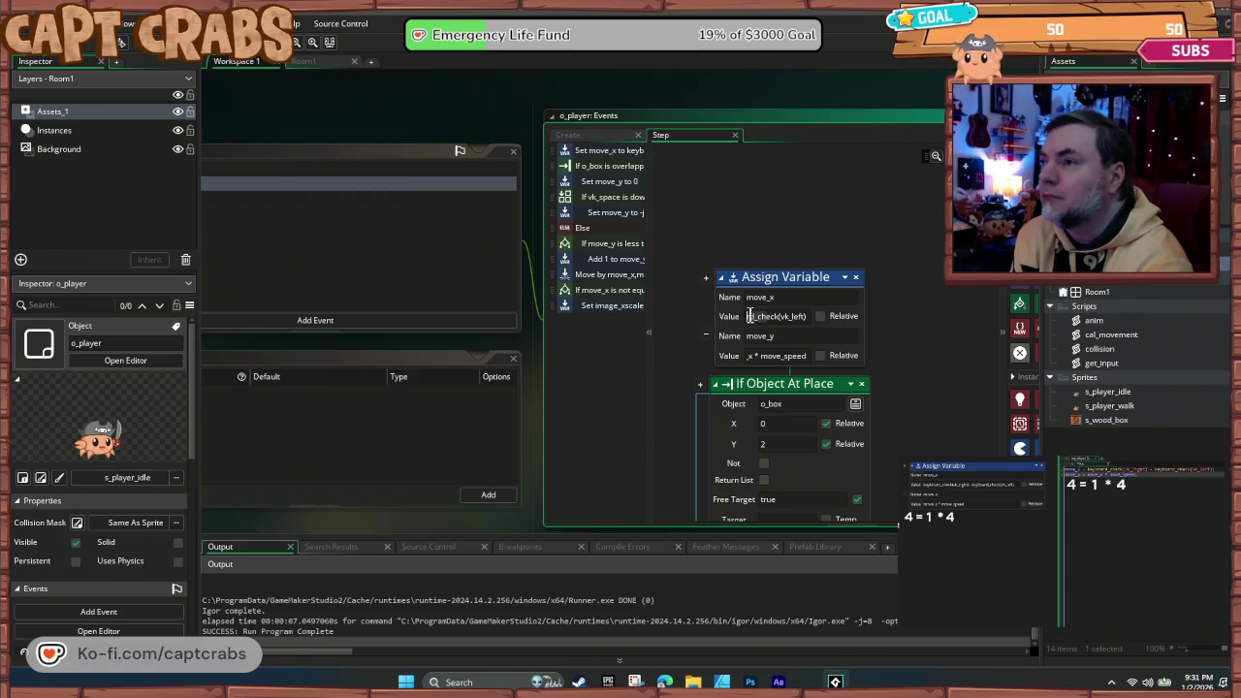
- Review the Step event's movement, jump, gravity, collision and facing logic
{"action": "key", "text": "Left"}
{"action": "key", "text": "Left"}
{"action": "key", "text": "Left"}
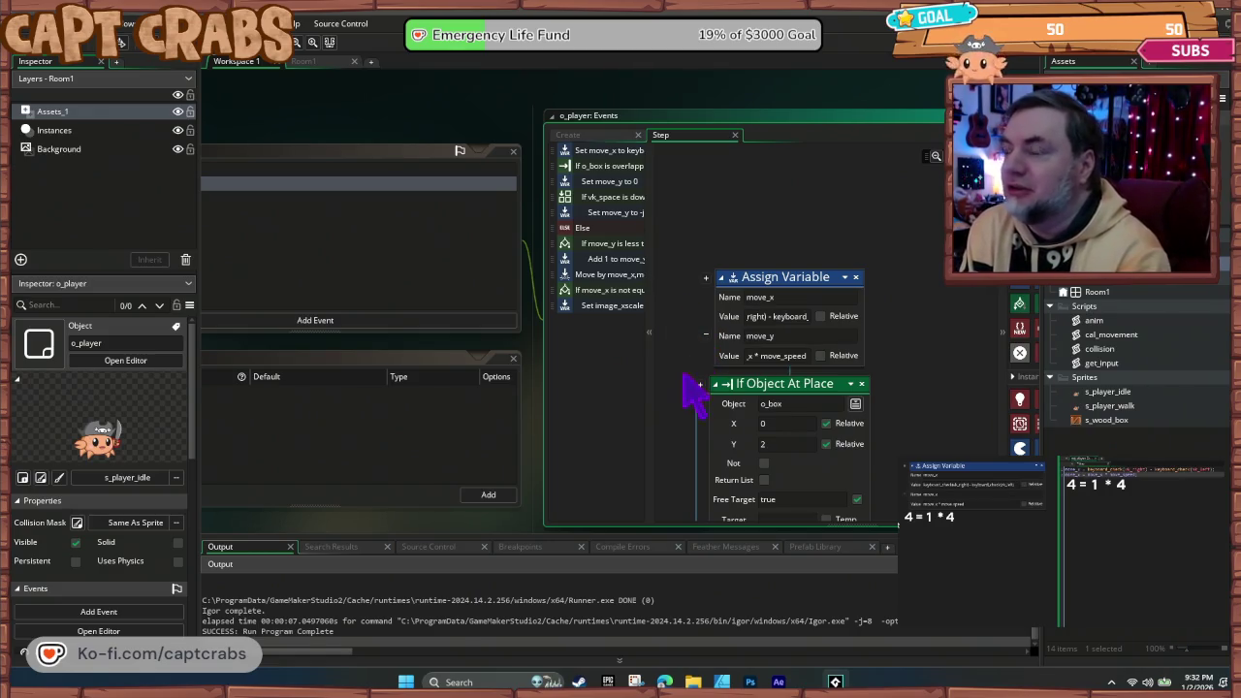
{"action": "scroll", "coordinate": [690, 436], "scroll_direction": "down", "scroll_amount": 3}
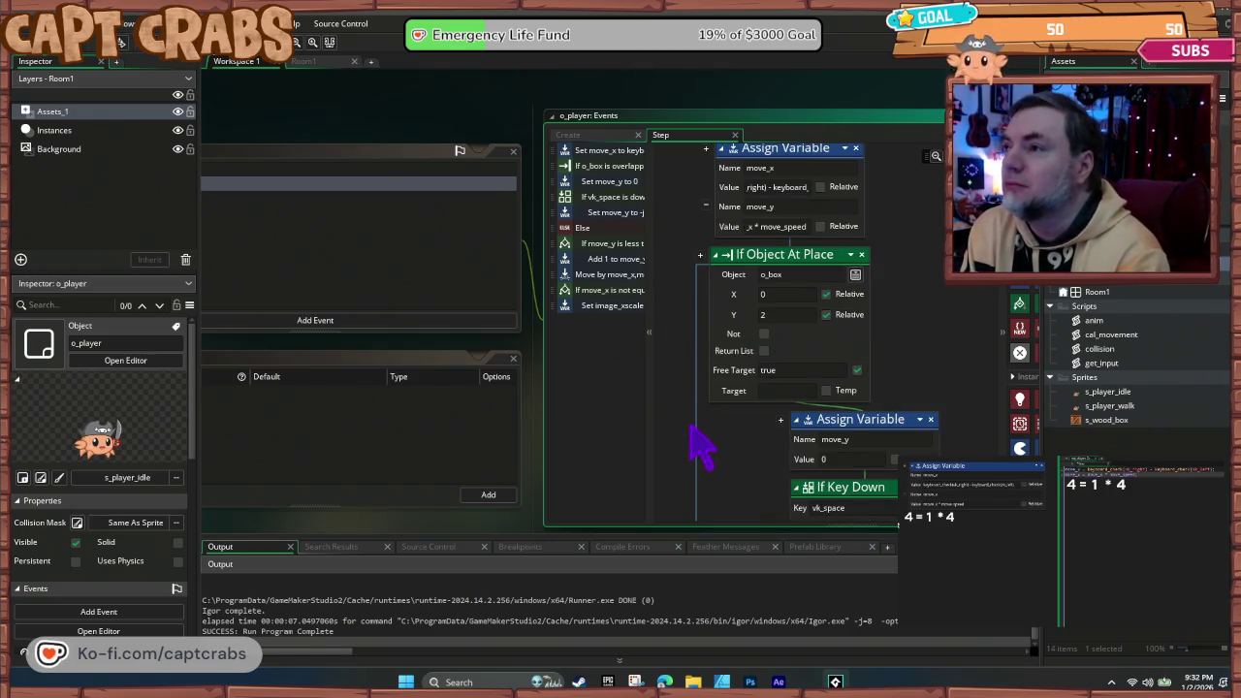
{"action": "scroll", "coordinate": [696, 447], "scroll_direction": "down", "scroll_amount": 1}
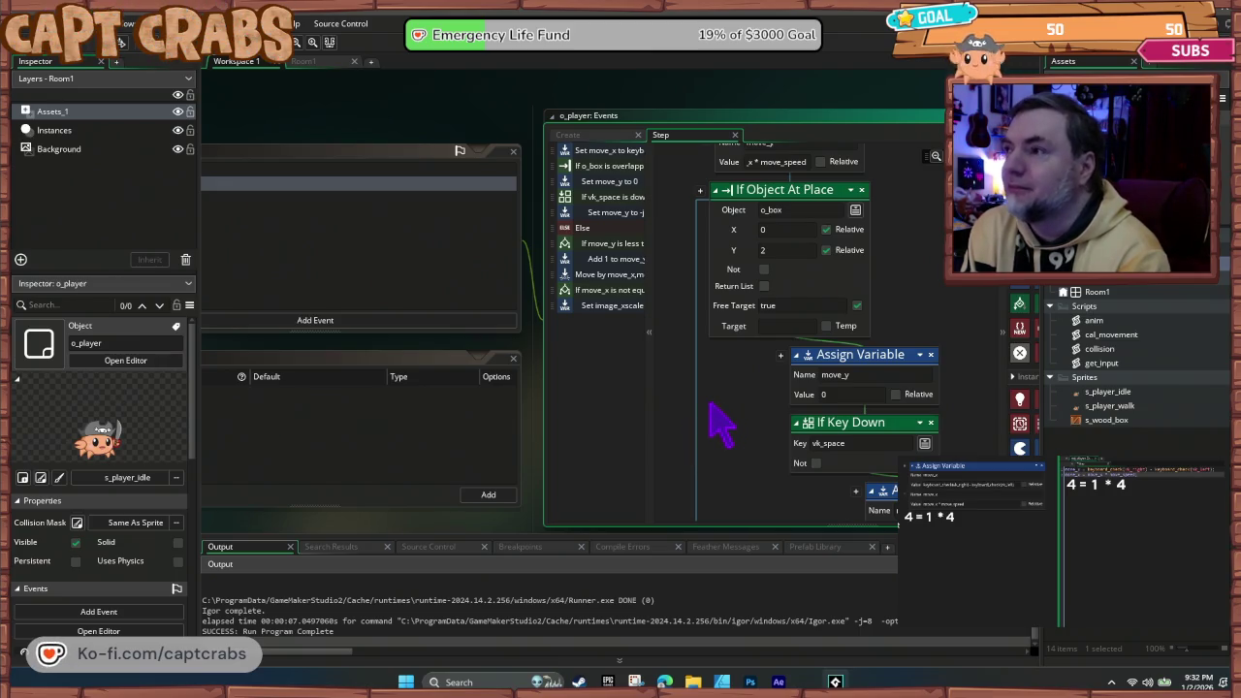
{"action": "scroll", "coordinate": [727, 426], "scroll_direction": "down", "scroll_amount": 2}
{"action": "scroll", "coordinate": [722, 426], "scroll_direction": "down", "scroll_amount": 3}
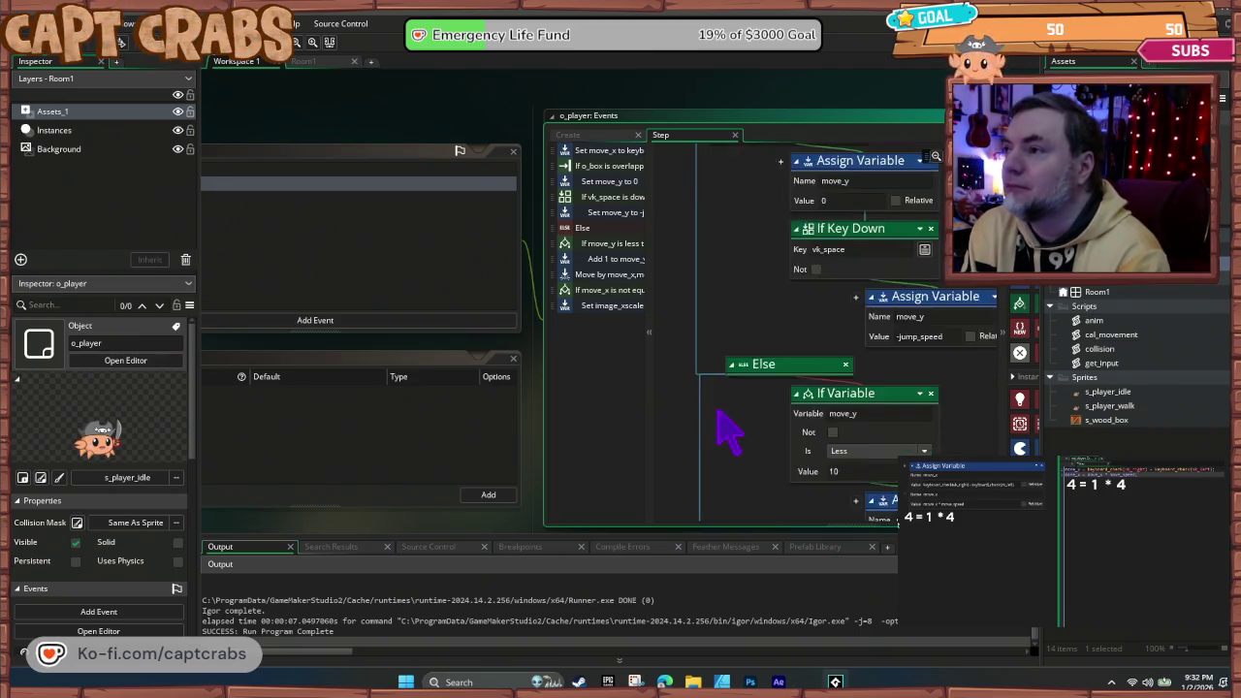
{"action": "scroll", "coordinate": [727, 428], "scroll_direction": "down", "scroll_amount": 4}
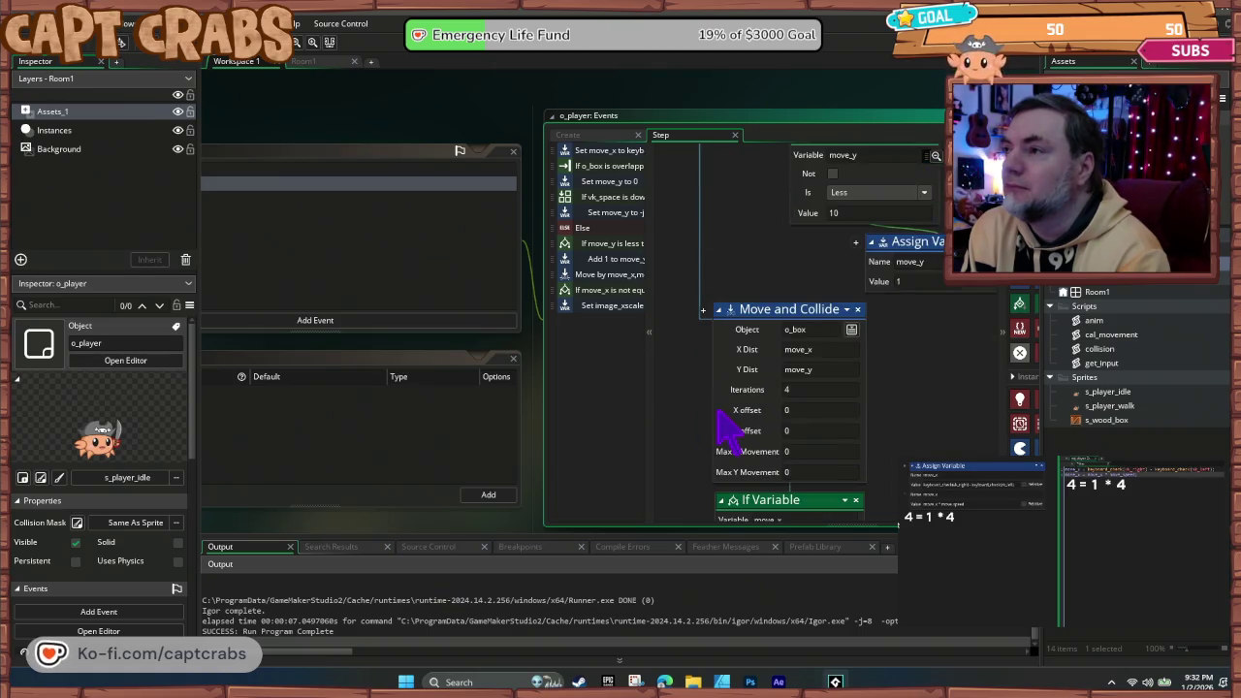
{"action": "scroll", "coordinate": [725, 427], "scroll_direction": "up", "scroll_amount": 4}
{"action": "scroll", "coordinate": [712, 410], "scroll_direction": "up", "scroll_amount": 2}
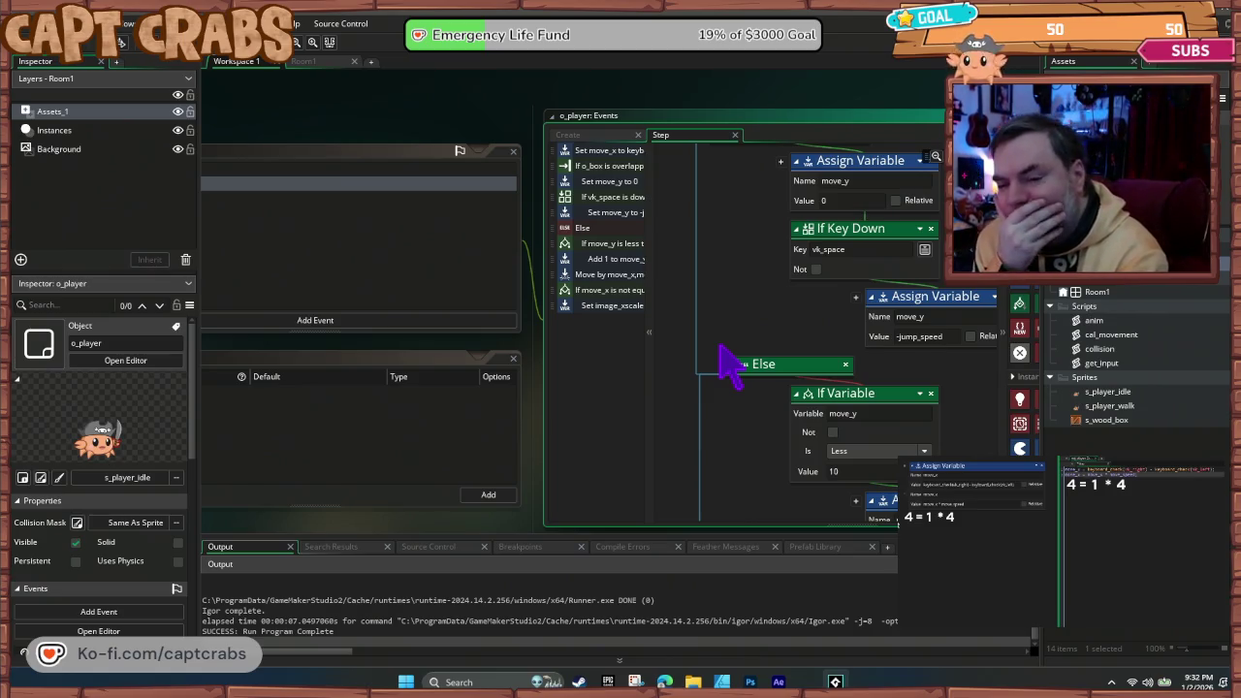
{"action": "key", "text": "F5"}
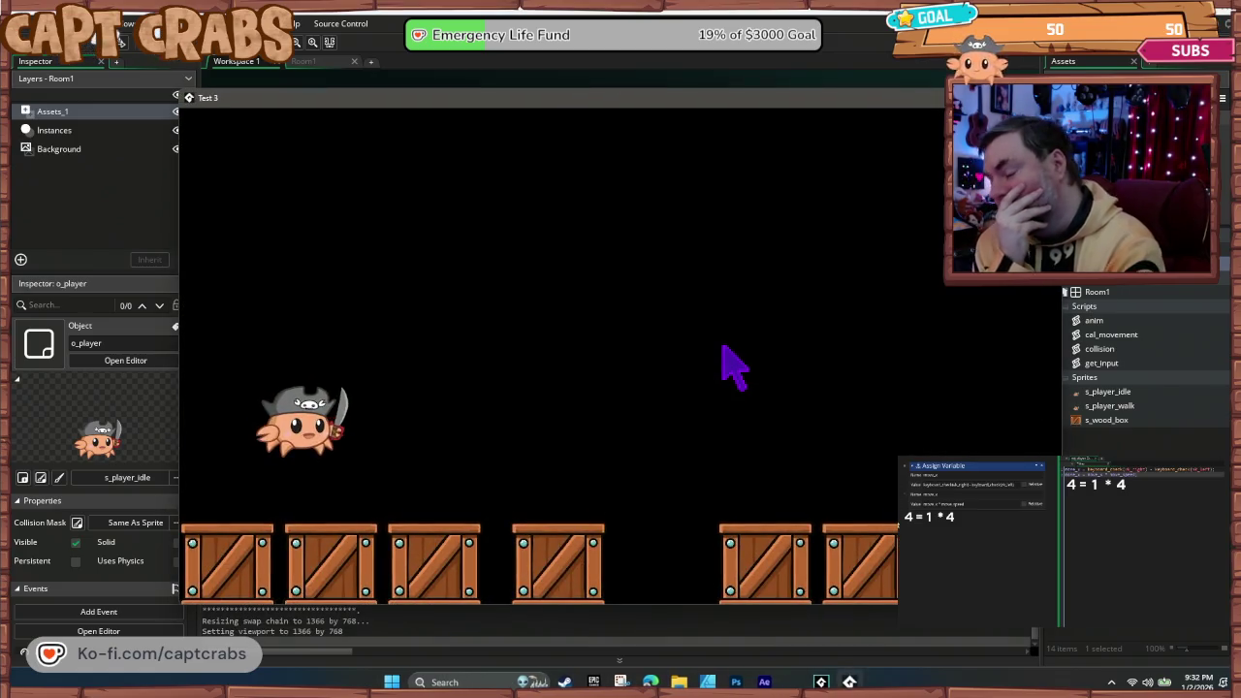
{"action": "key", "text": "Left"}
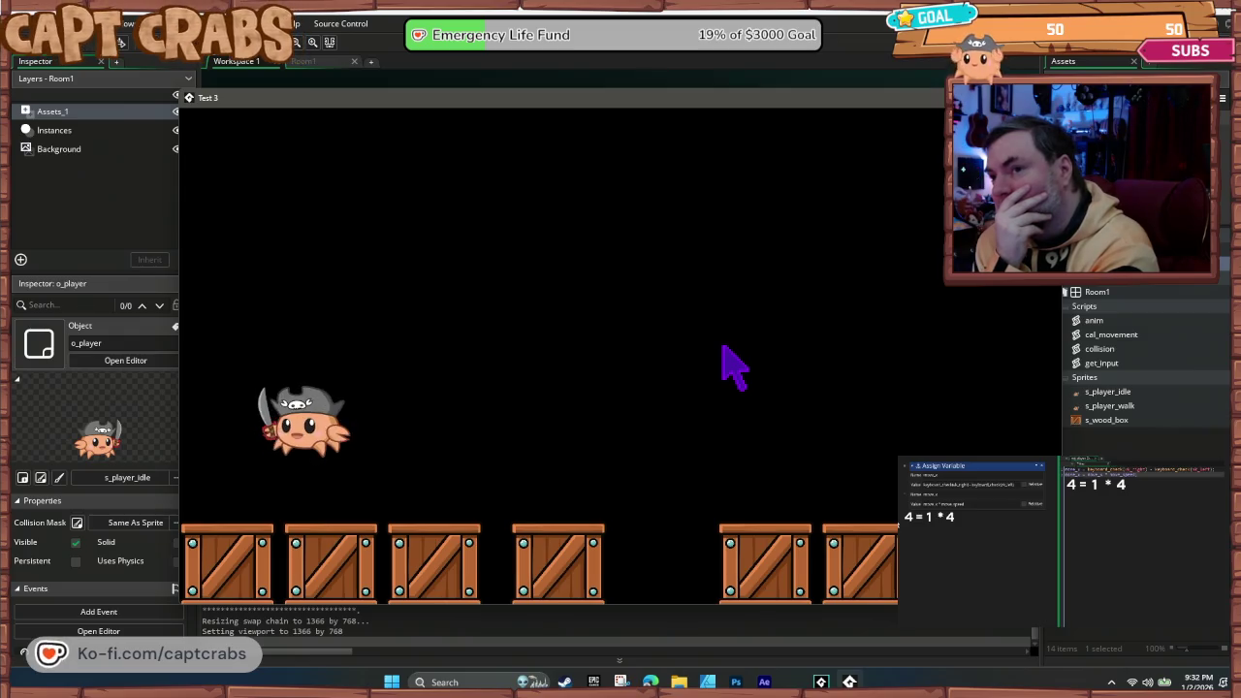
{"action": "key", "text": "Right"}
{"action": "key", "text": "Left"}
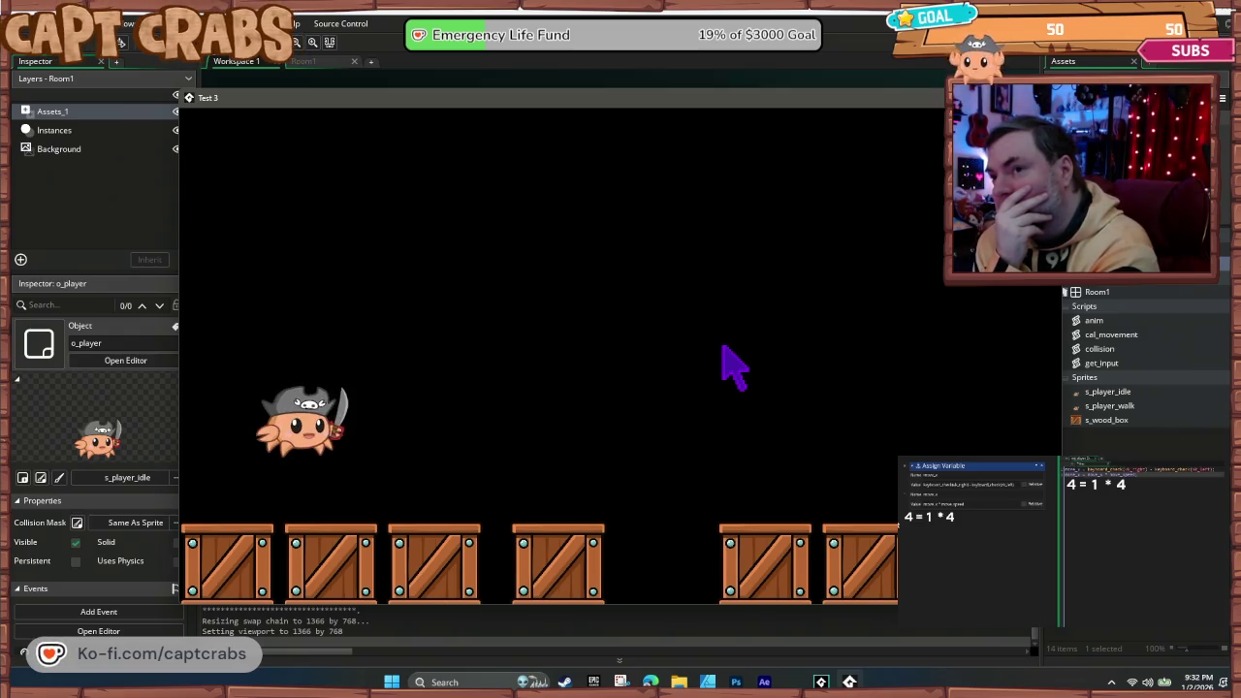
{"action": "key", "text": "Right"}
{"action": "key", "text": "Left"}
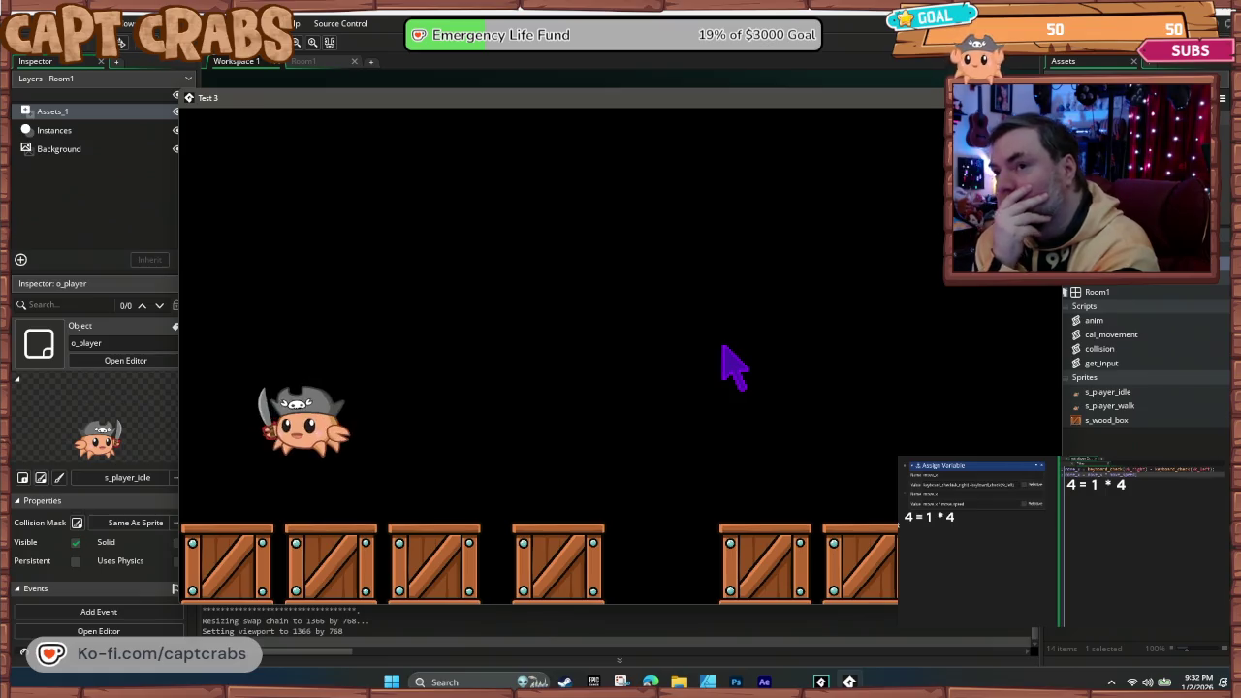
{"action": "left_click", "coordinate": [1054, 97]}
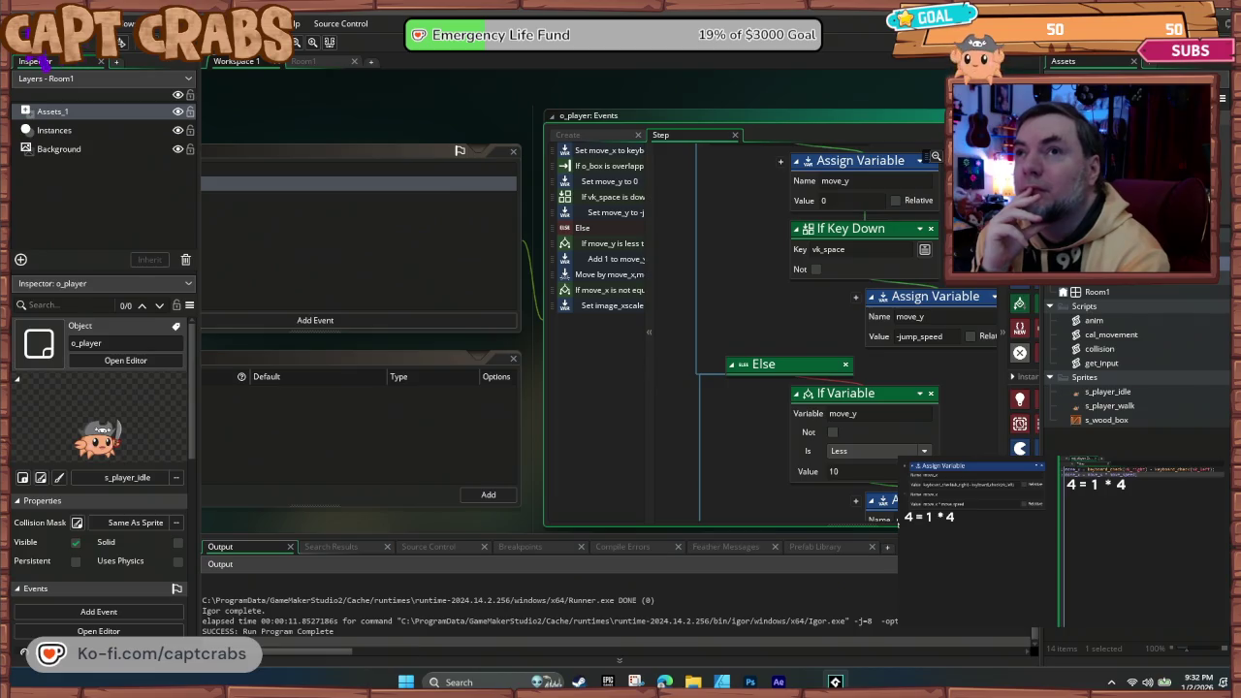
- Close the crab project via File > New Project and create a named Blank Game
{"action": "left_click", "coordinate": [19, 23]}
{"action": "left_click", "coordinate": [47, 68]}
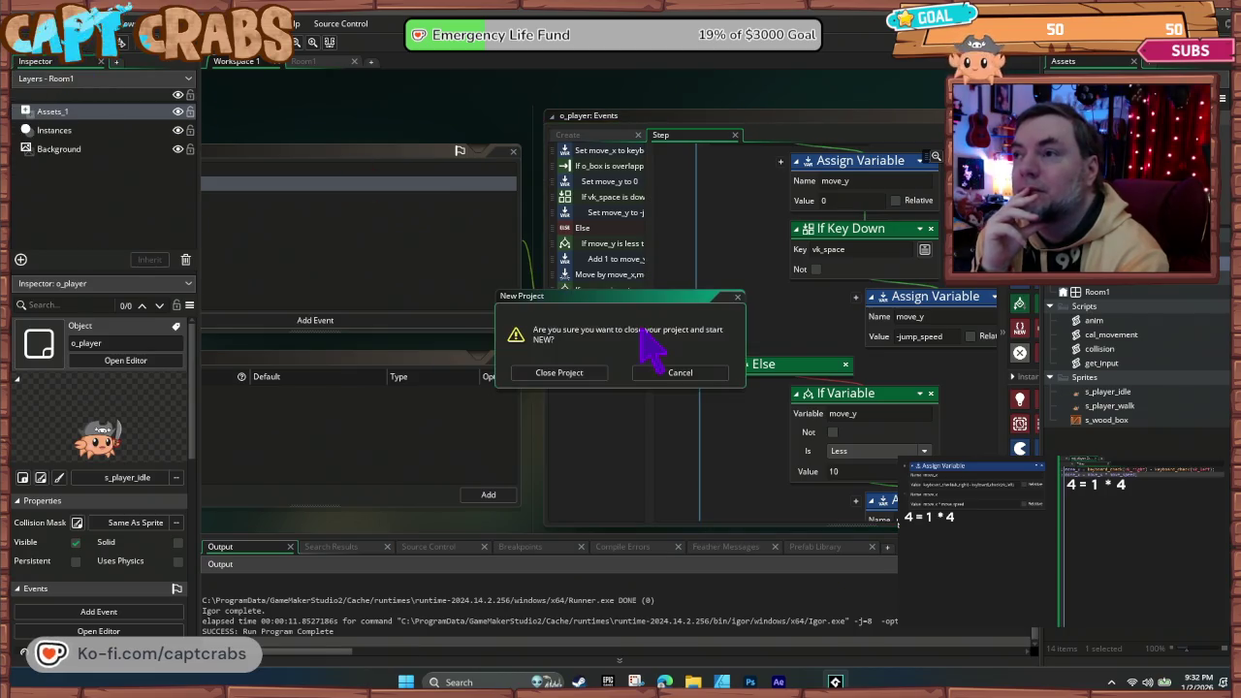
{"action": "left_click", "coordinate": [562, 373]}
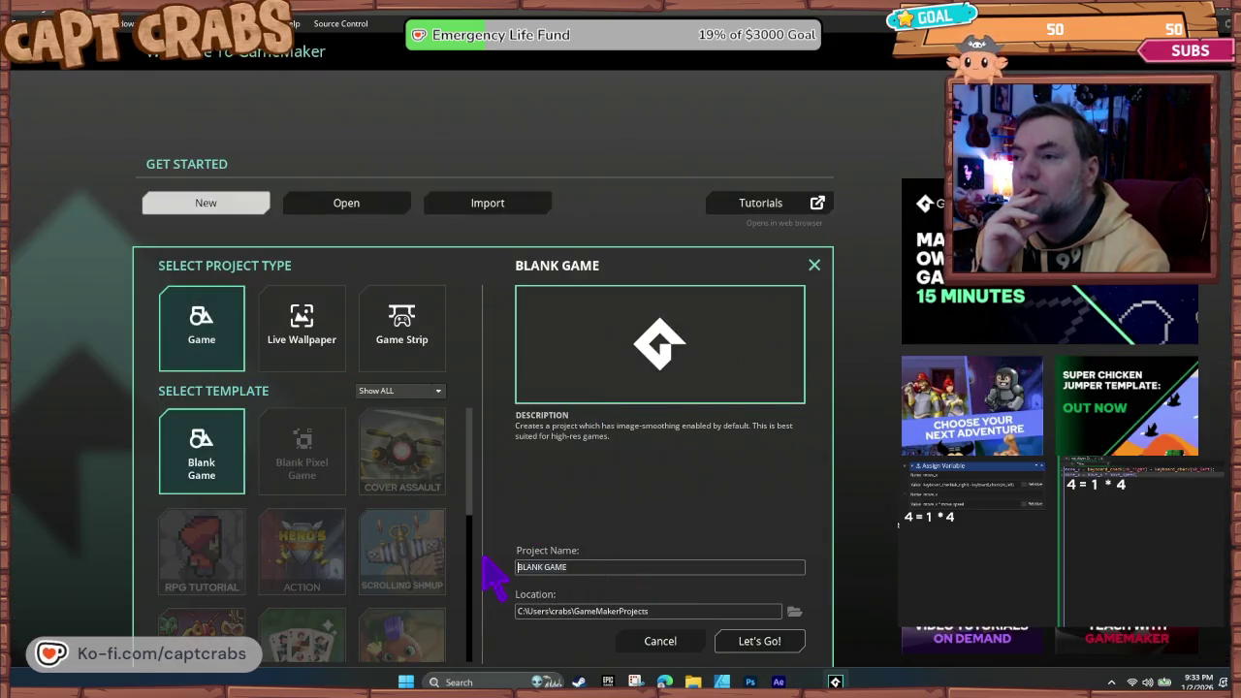
{"action": "type", "text": "My Game"}
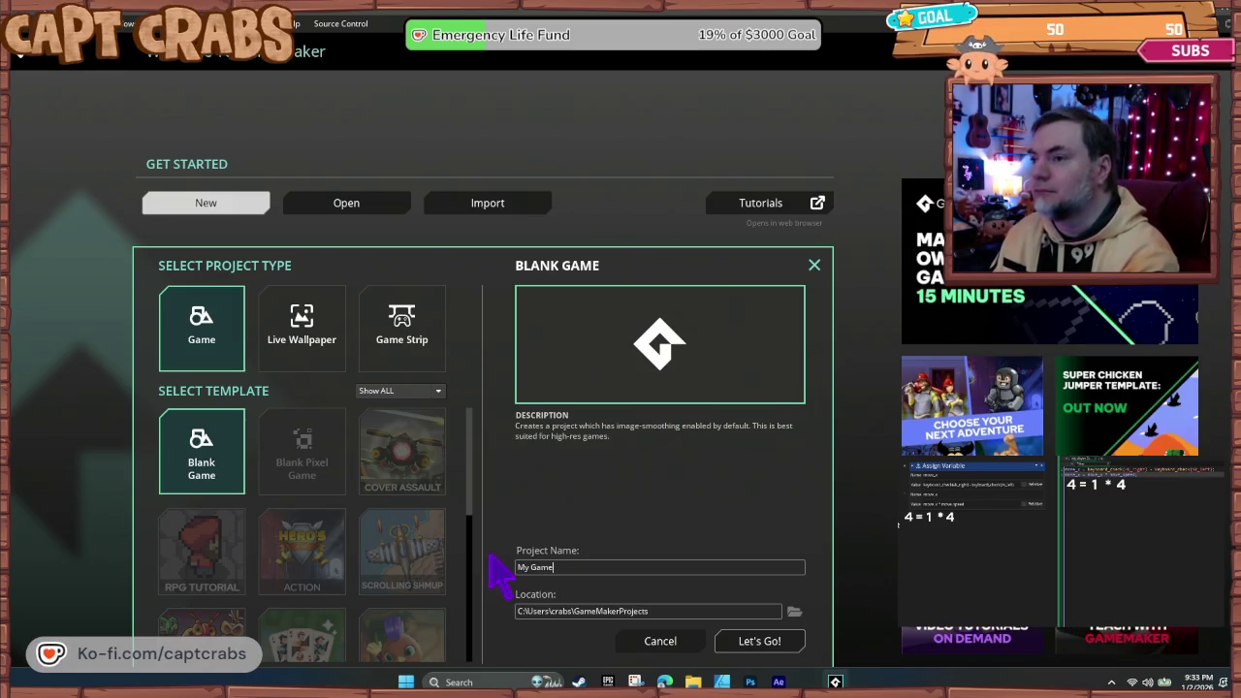
{"action": "key", "text": "Return"}
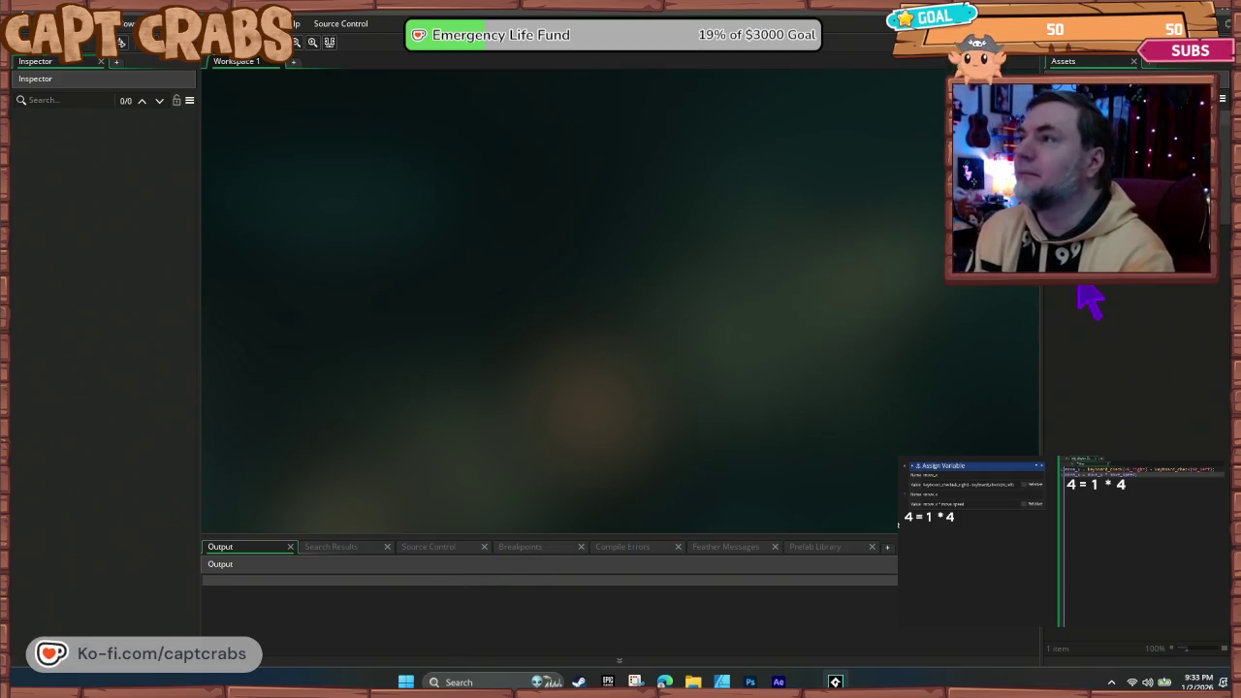
- Create three new asset groups in the Asset Browser
{"action": "right_click", "coordinate": [1076, 286]}
{"action": "left_click", "coordinate": [1111, 315]}
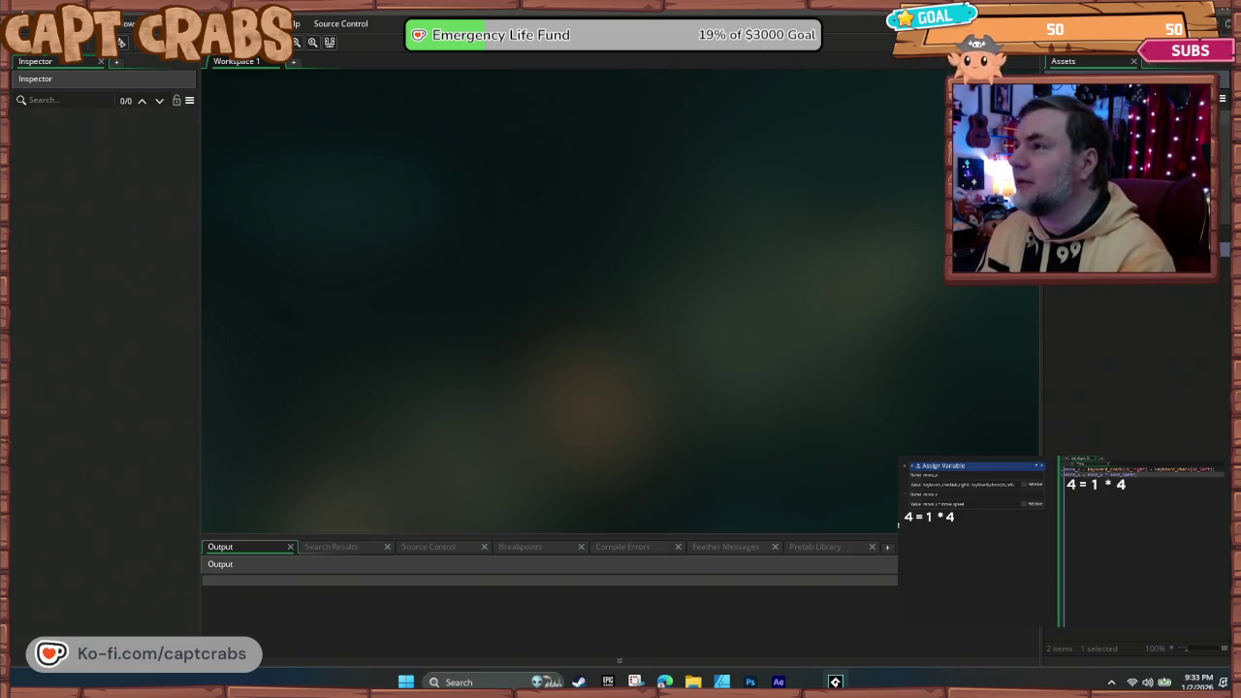
{"action": "right_click", "coordinate": [1100, 300]}
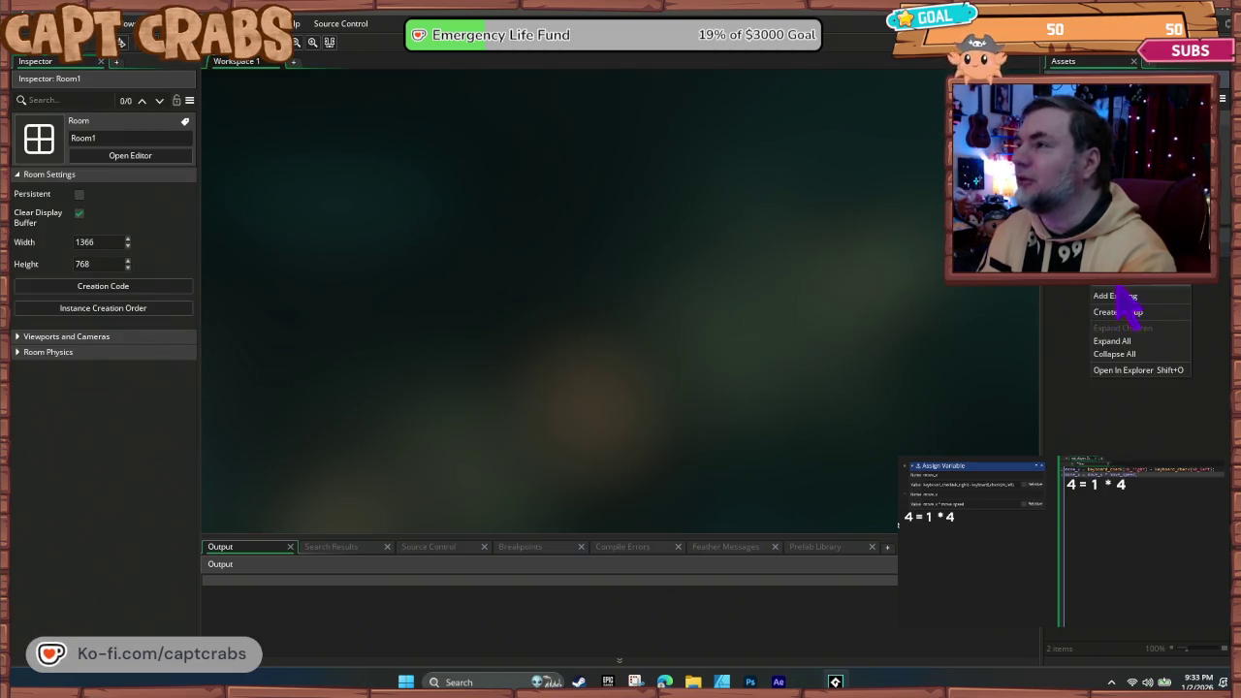
{"action": "left_click", "coordinate": [1127, 313]}
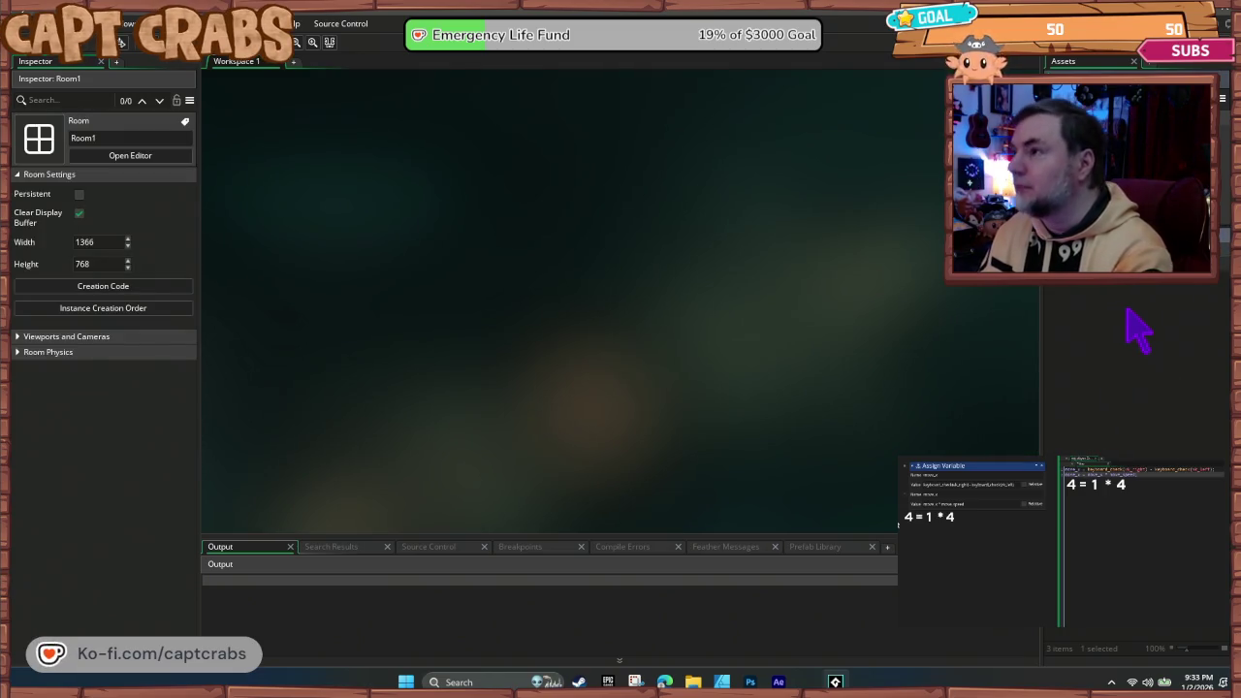
{"action": "right_click", "coordinate": [1080, 309]}
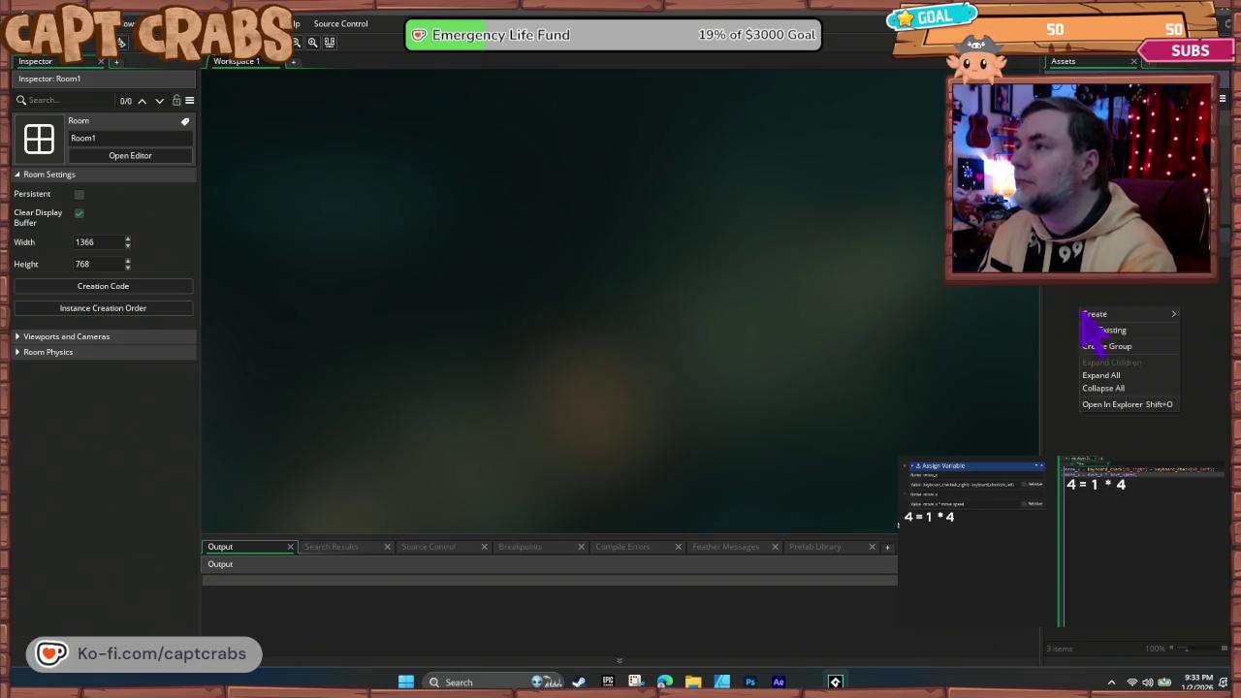
{"action": "left_click", "coordinate": [1124, 346]}
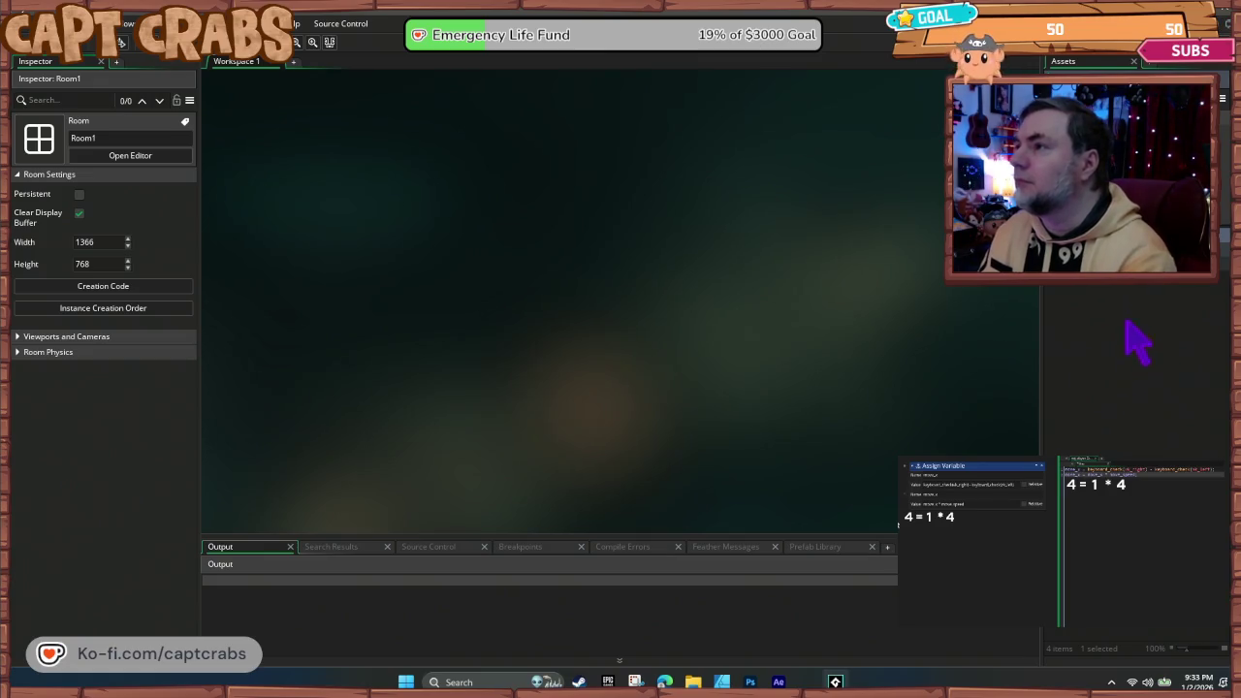
- Create a new sprite, Sprite1, through the Asset Browser's Create menu
{"action": "right_click", "coordinate": [1101, 287]}
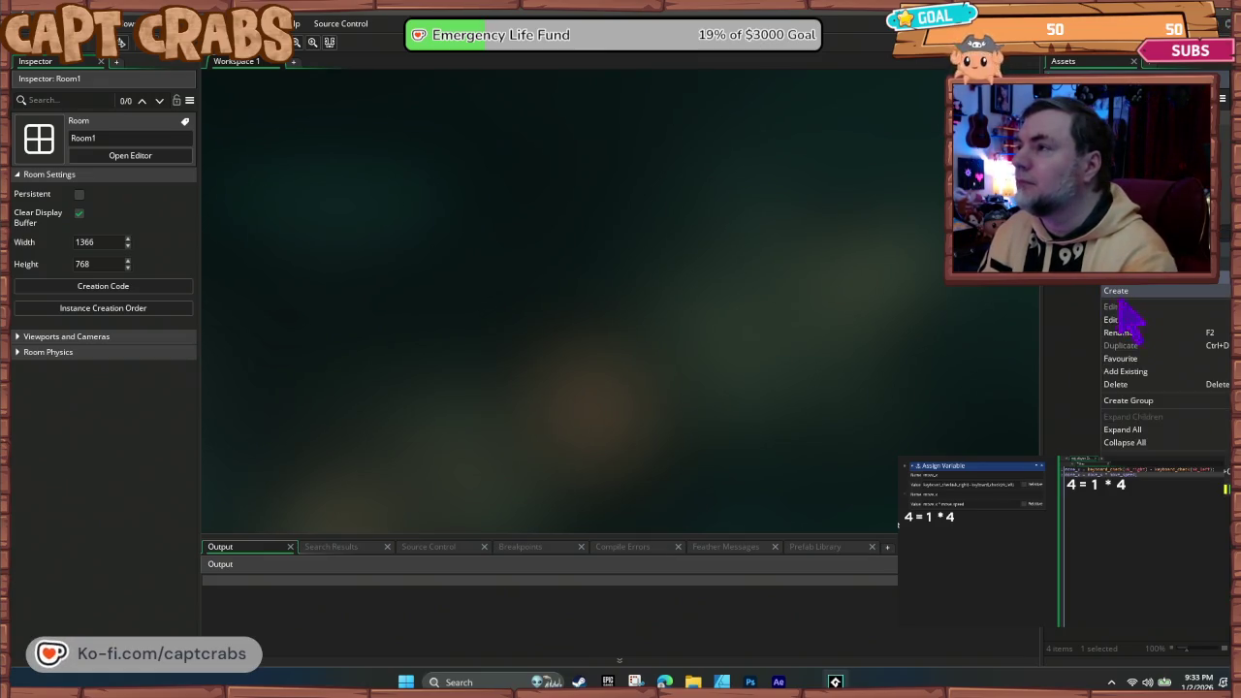
{"action": "mouse_move", "coordinate": [1129, 292]}
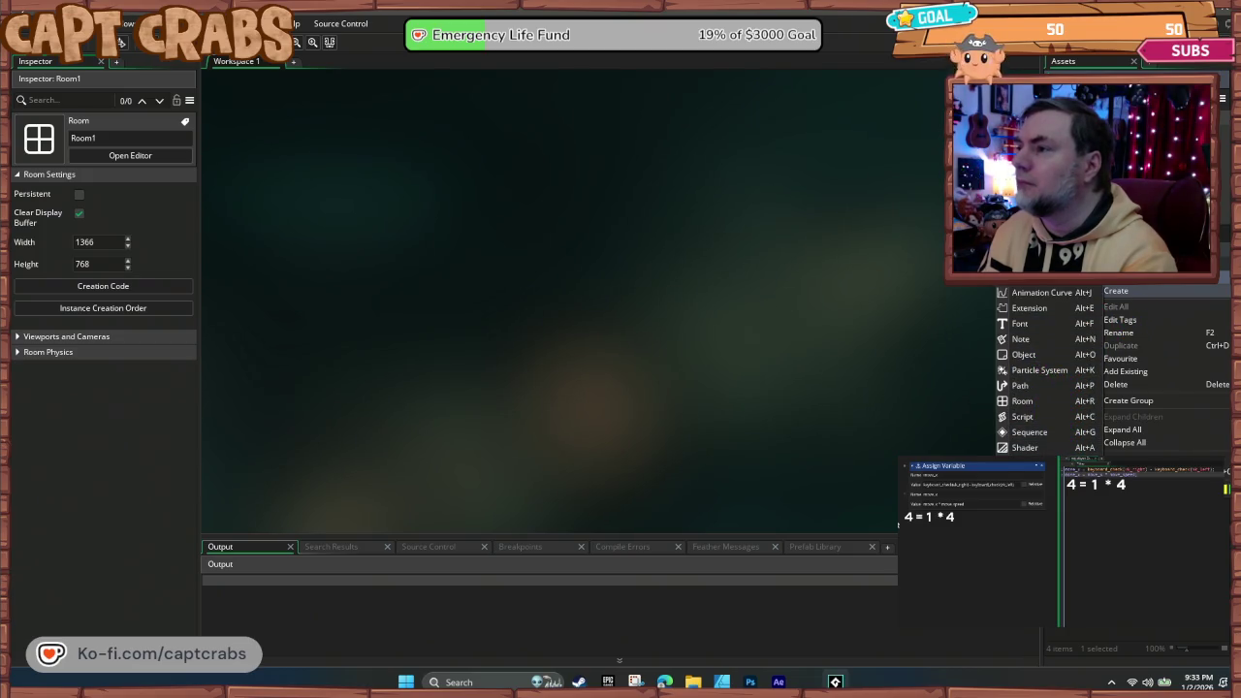
{"action": "left_click", "coordinate": [1027, 457]}
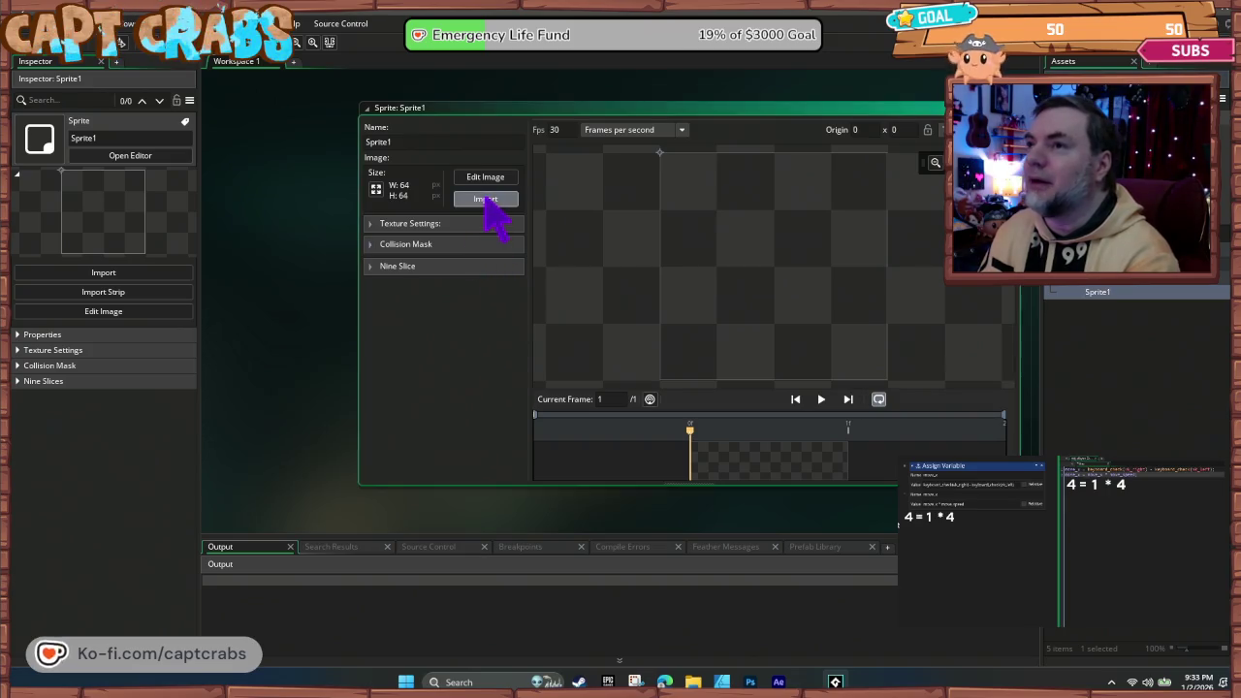
- Import the 128×128 block image into the sprite, leave its size unchanged, and rename it s_ground
{"action": "left_click", "coordinate": [487, 198]}
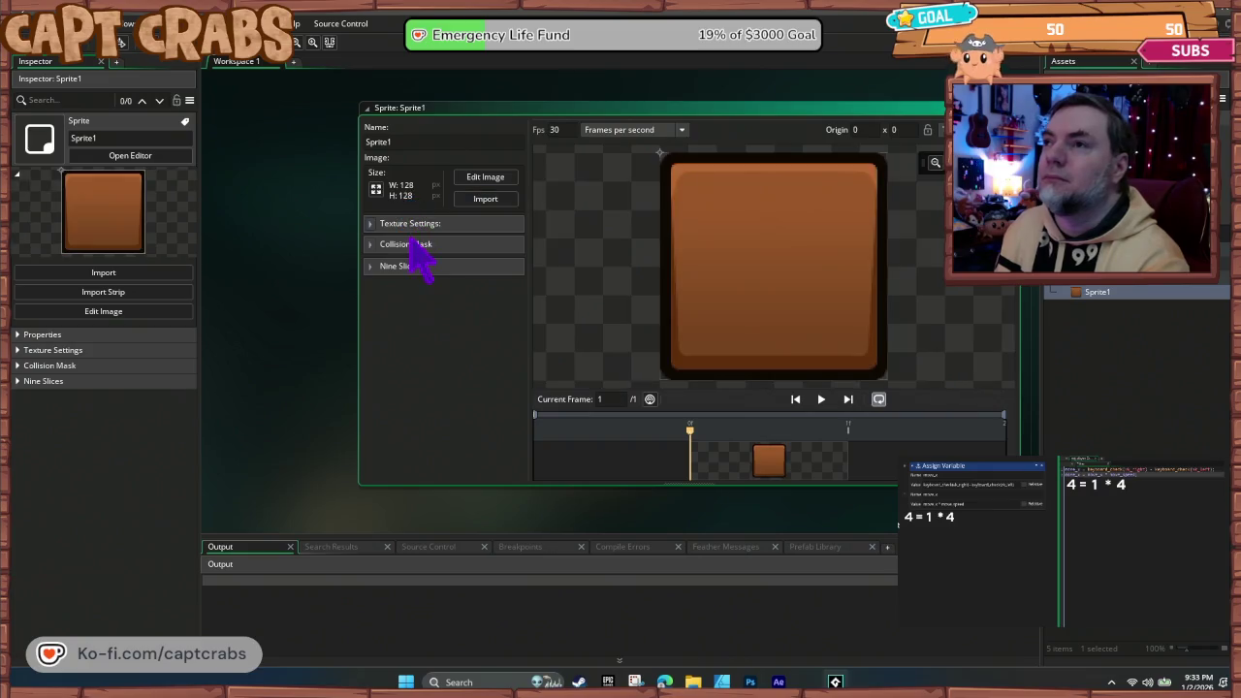
{"action": "left_click", "coordinate": [377, 189]}
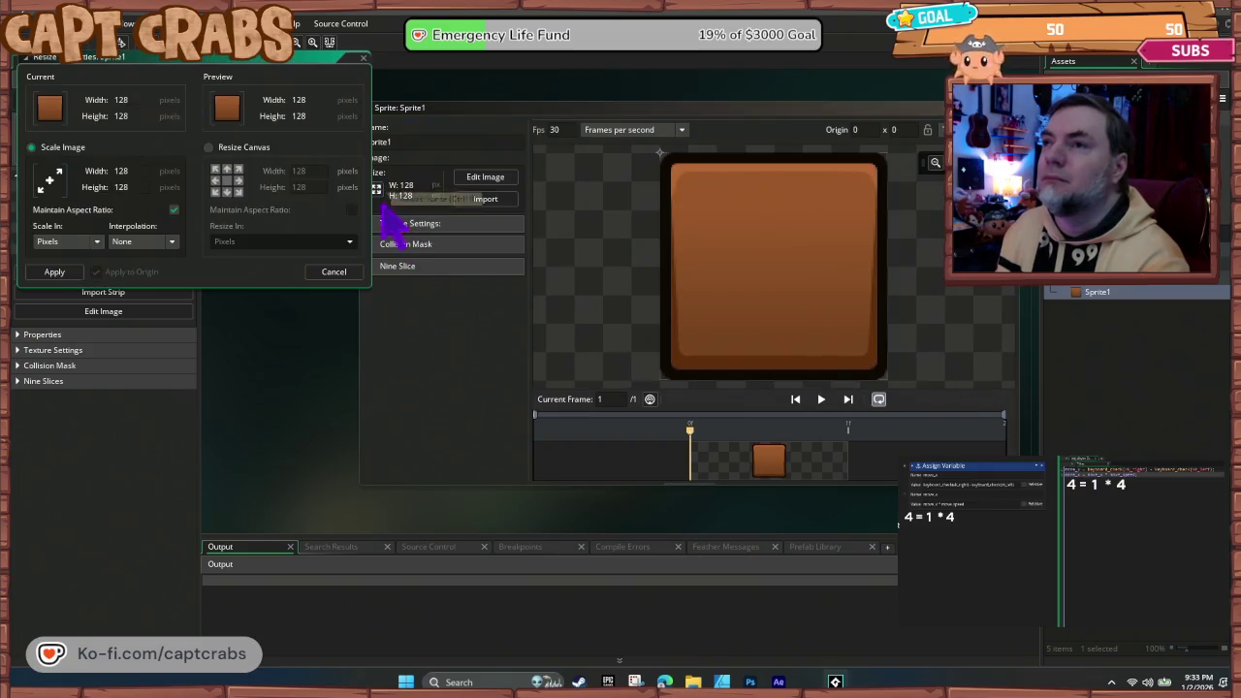
{"action": "left_click", "coordinate": [357, 272]}
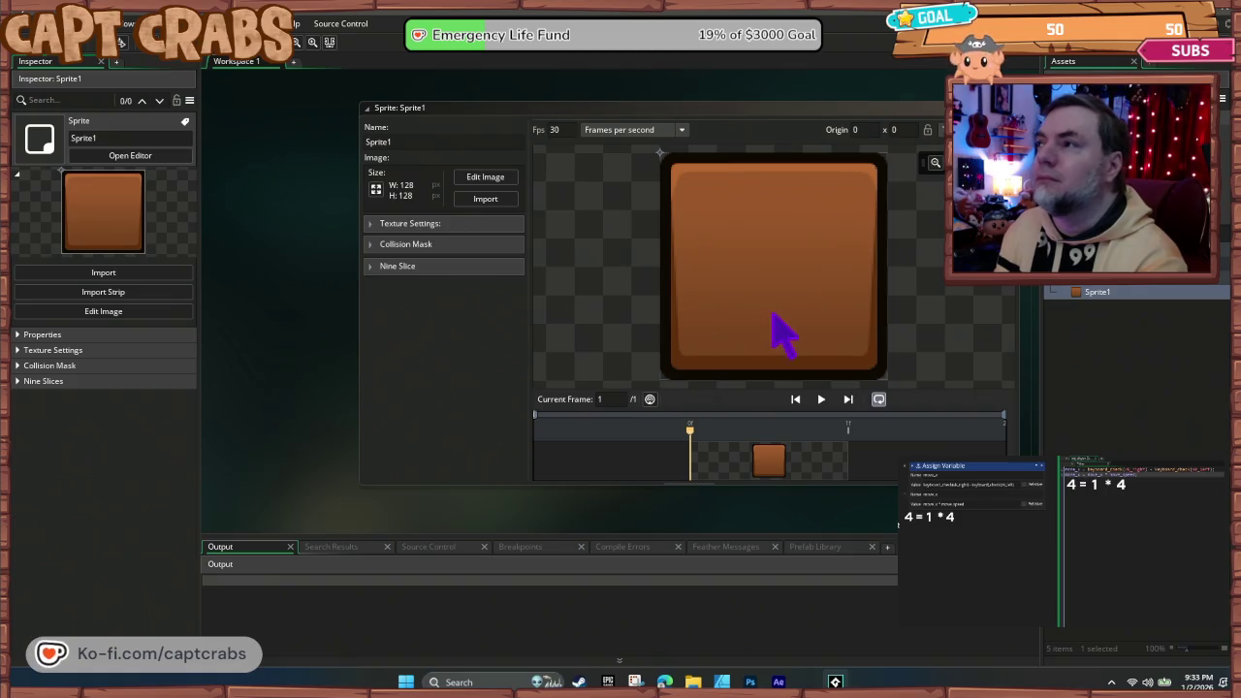
{"action": "left_click", "coordinate": [369, 155]}
{"action": "type", "text": "s_grou"}
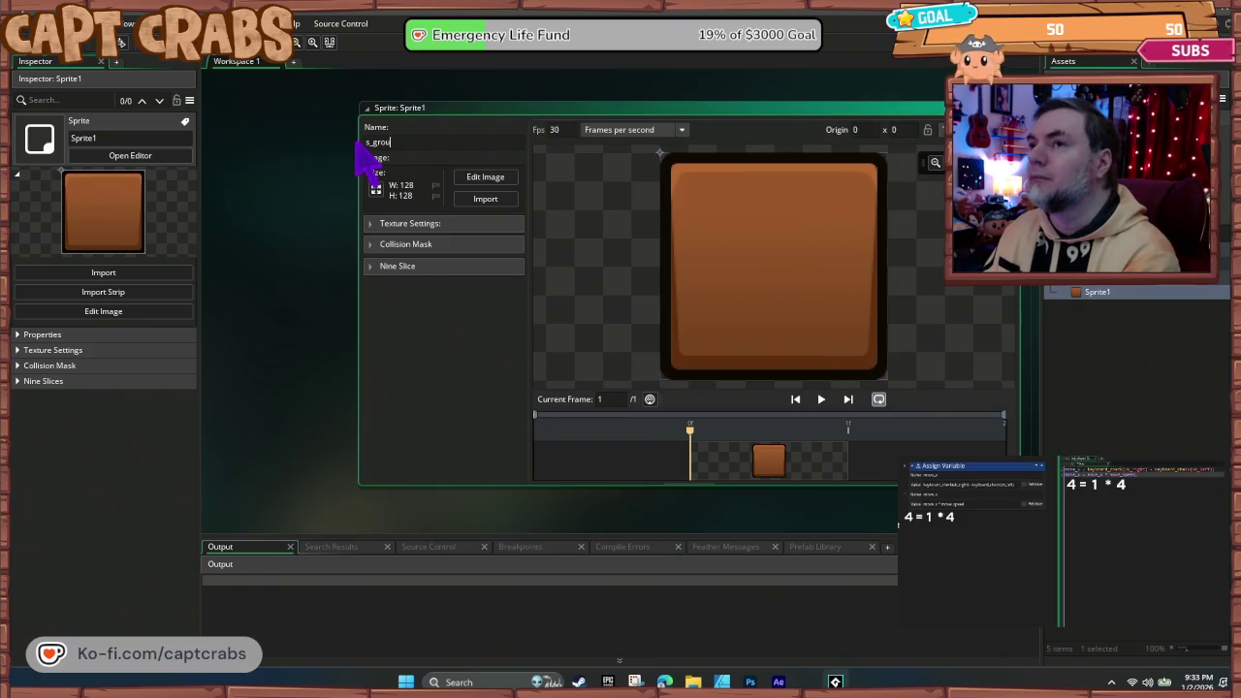
{"action": "type", "text": "nd"}
{"action": "key", "text": "Return"}
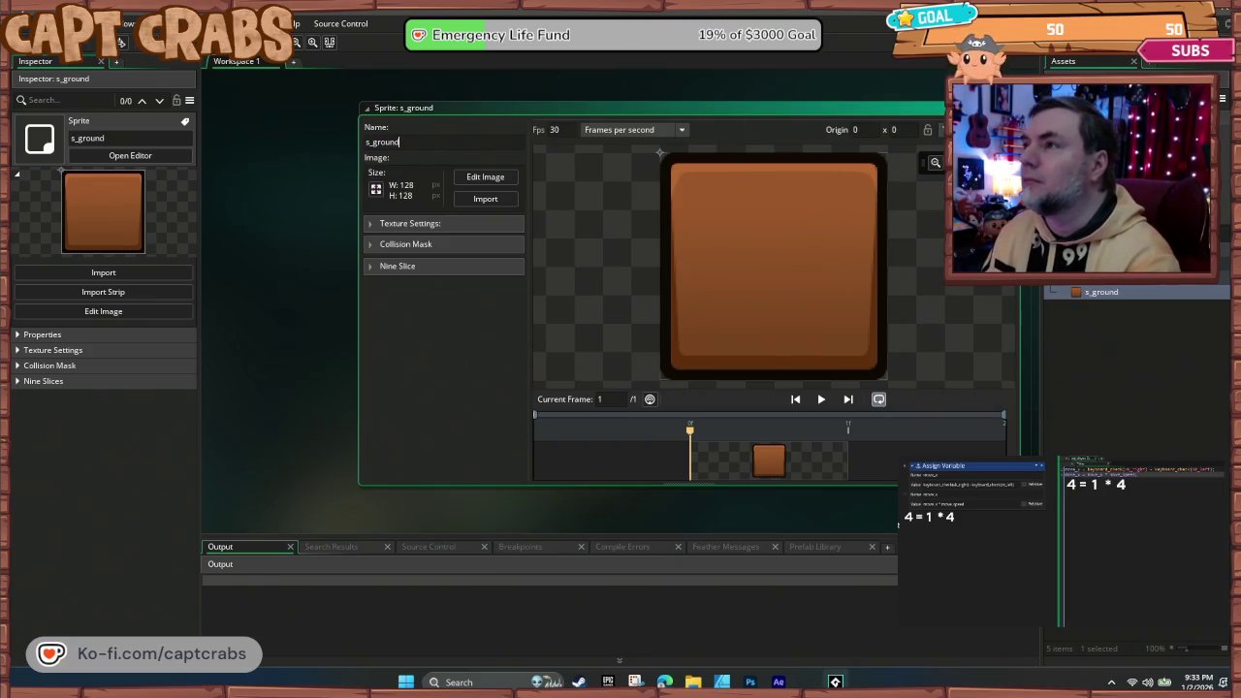
{"action": "left_click", "coordinate": [1013, 107]}
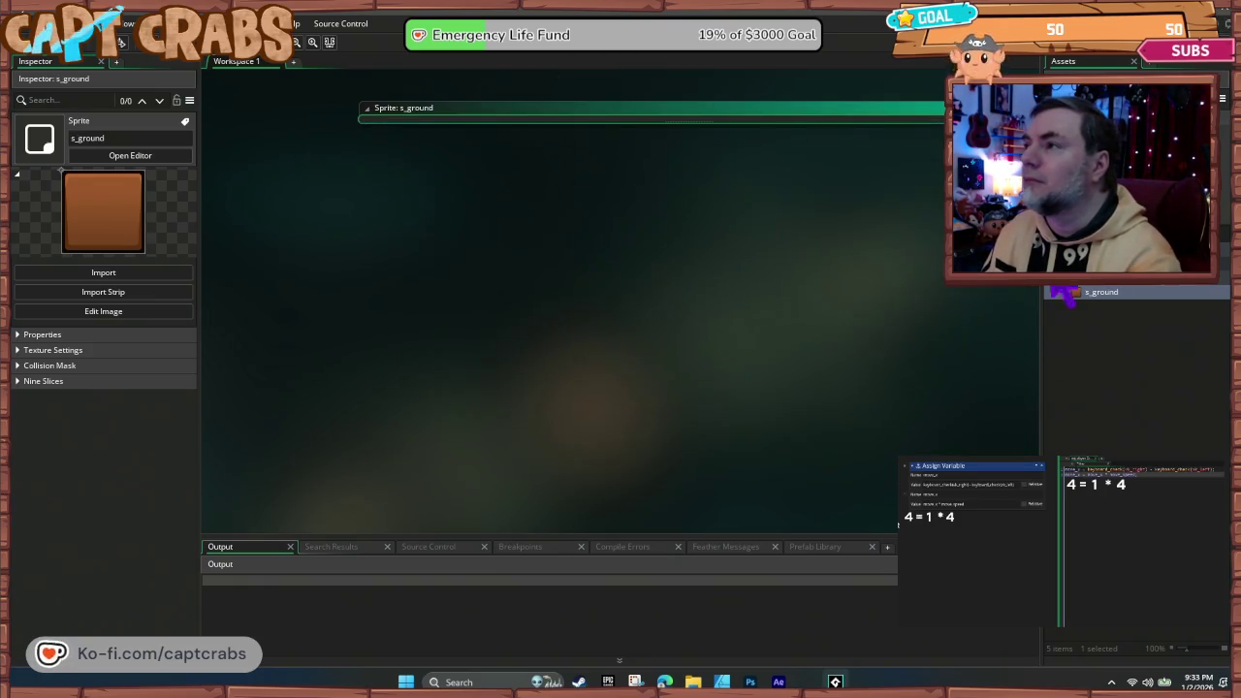
- Create a second sprite and import frames 50–52_Pirate Sword from CHARS/CaptCrabs
{"action": "right_click", "coordinate": [1084, 294]}
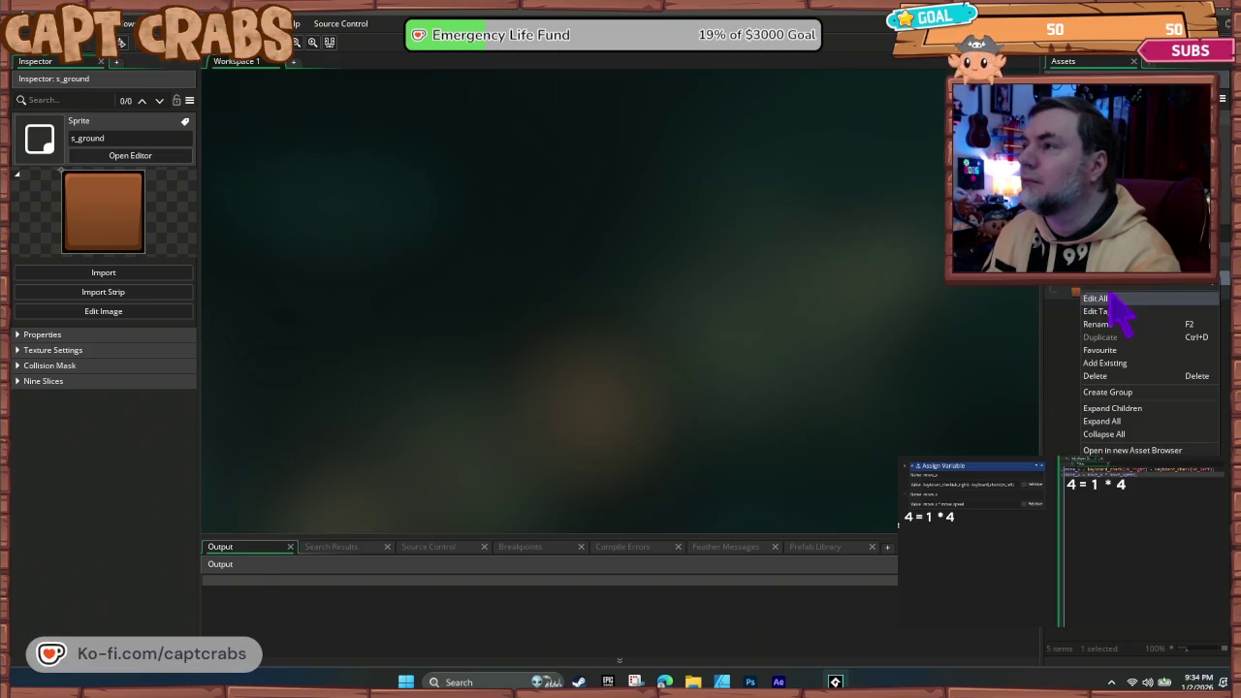
{"action": "mouse_move", "coordinate": [1090, 288]}
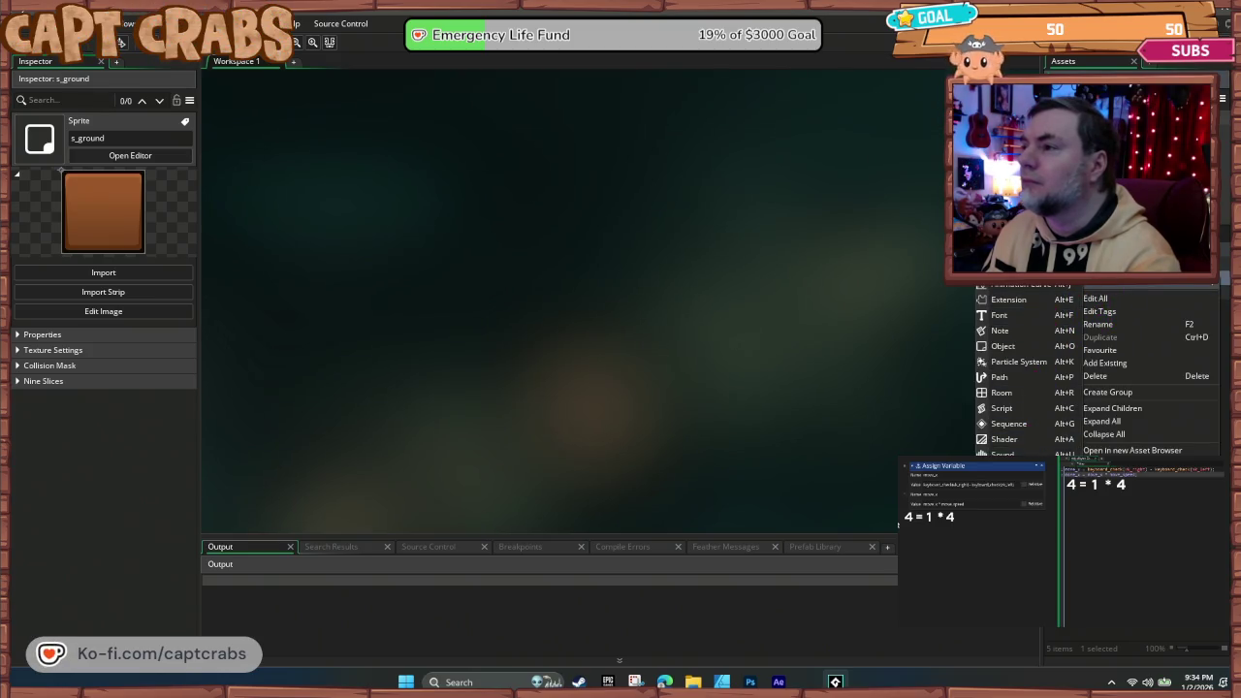
{"action": "left_click", "coordinate": [1008, 470]}
{"action": "left_click", "coordinate": [476, 202]}
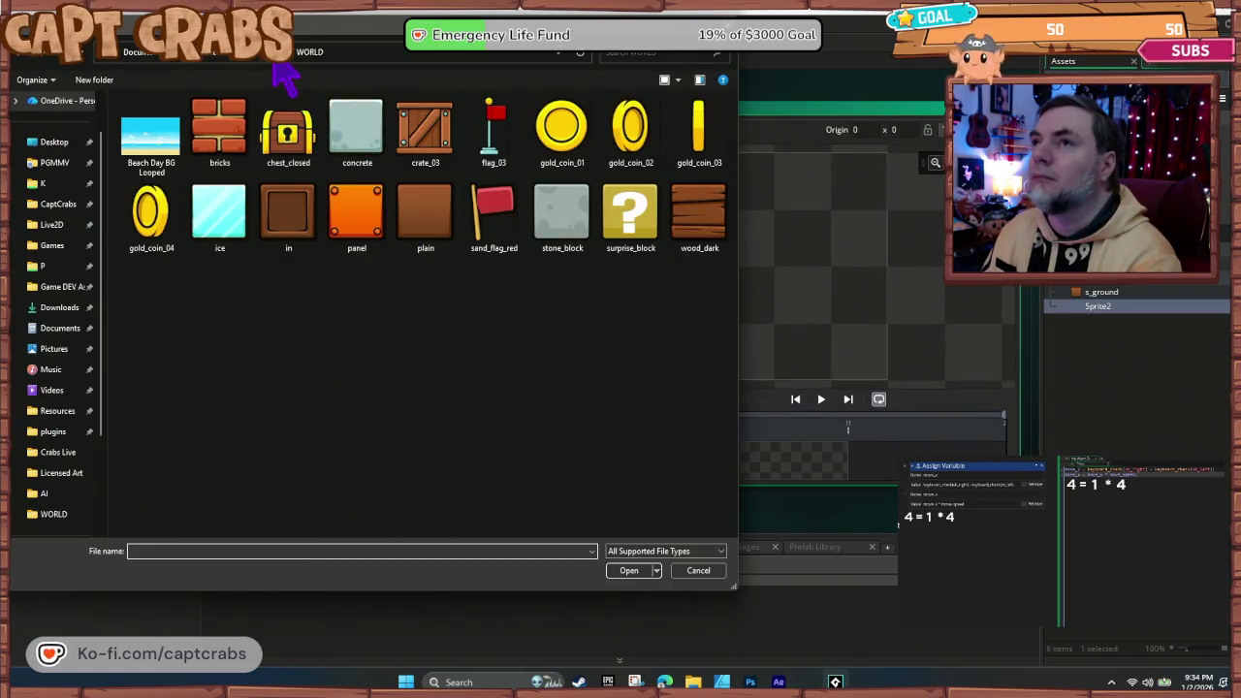
{"action": "left_click", "coordinate": [275, 60]}
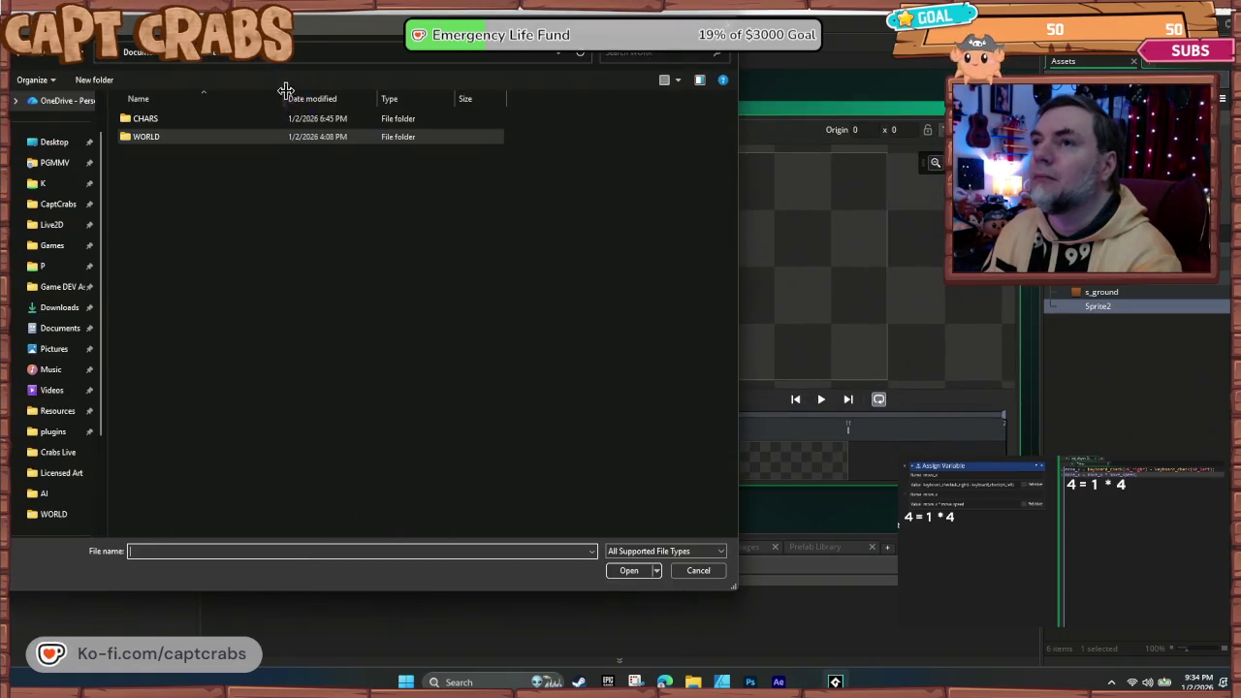
{"action": "double_click", "coordinate": [208, 119]}
{"action": "double_click", "coordinate": [207, 119]}
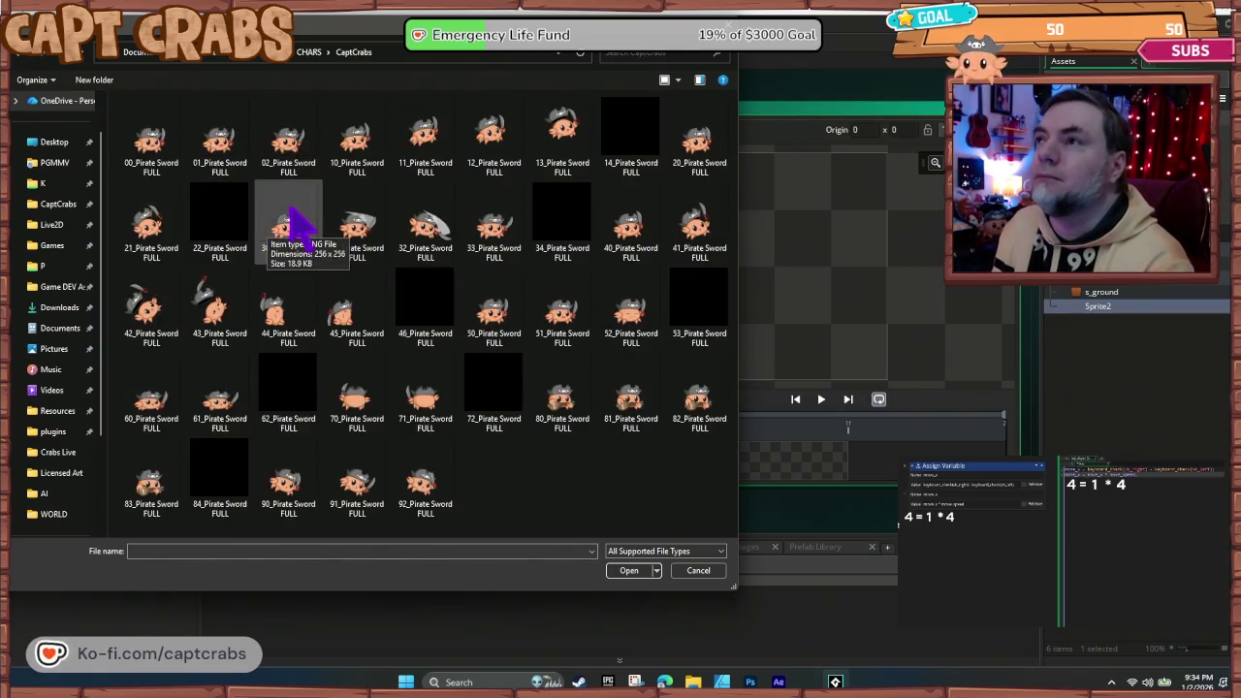
{"action": "left_click", "coordinate": [506, 330]}
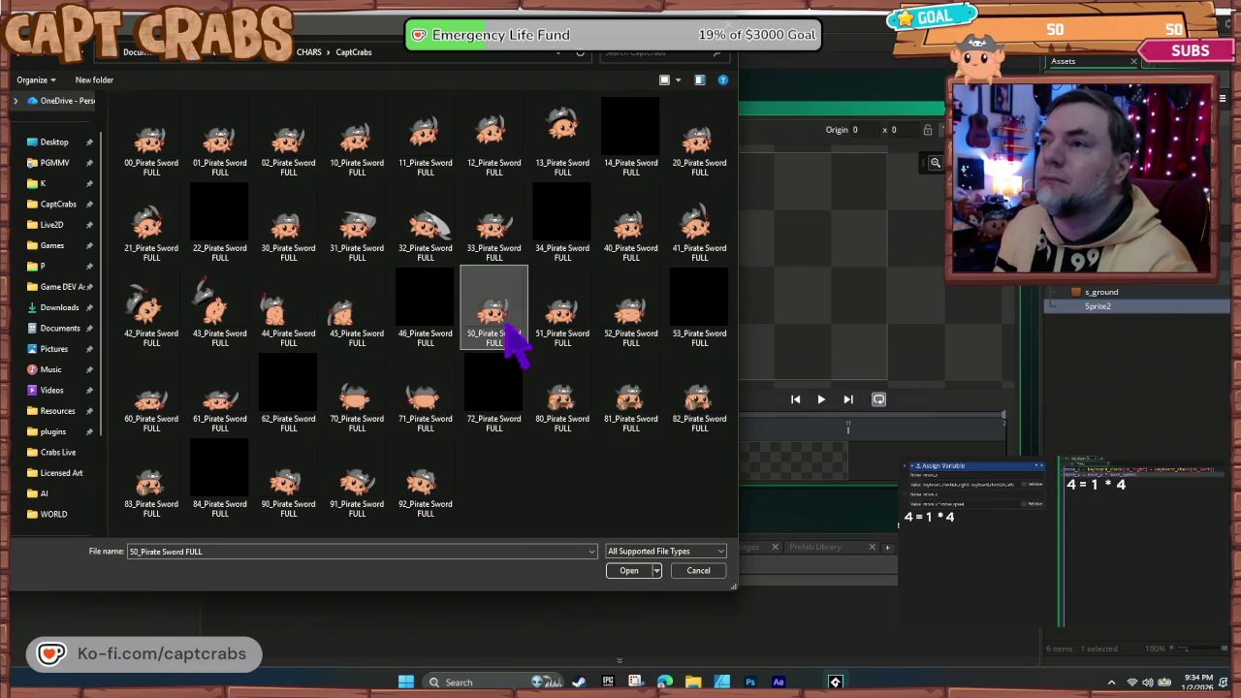
{"action": "left_click", "coordinate": [645, 334], "text": "shift"}
{"action": "left_click", "coordinate": [629, 571]}
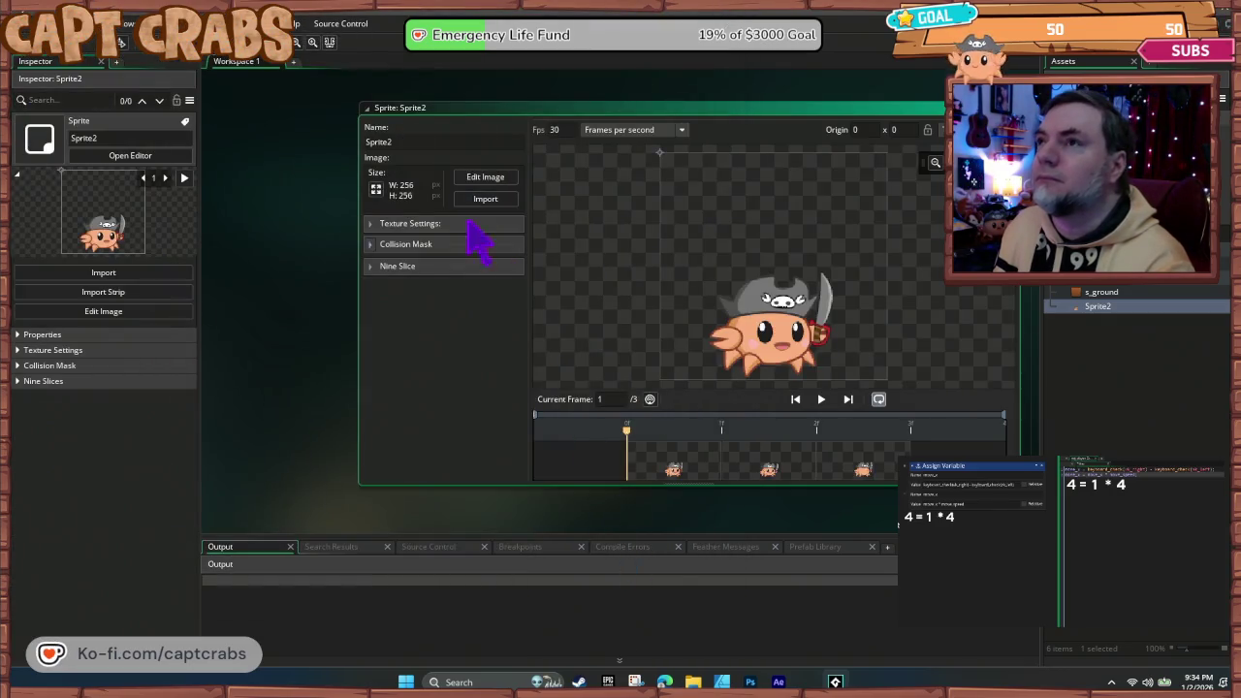
- Rename the sprite s_player_idle and set its animation to 6 fps, previewing playback
{"action": "left_click", "coordinate": [407, 140]}
{"action": "type", "text": "s_player_idl"}
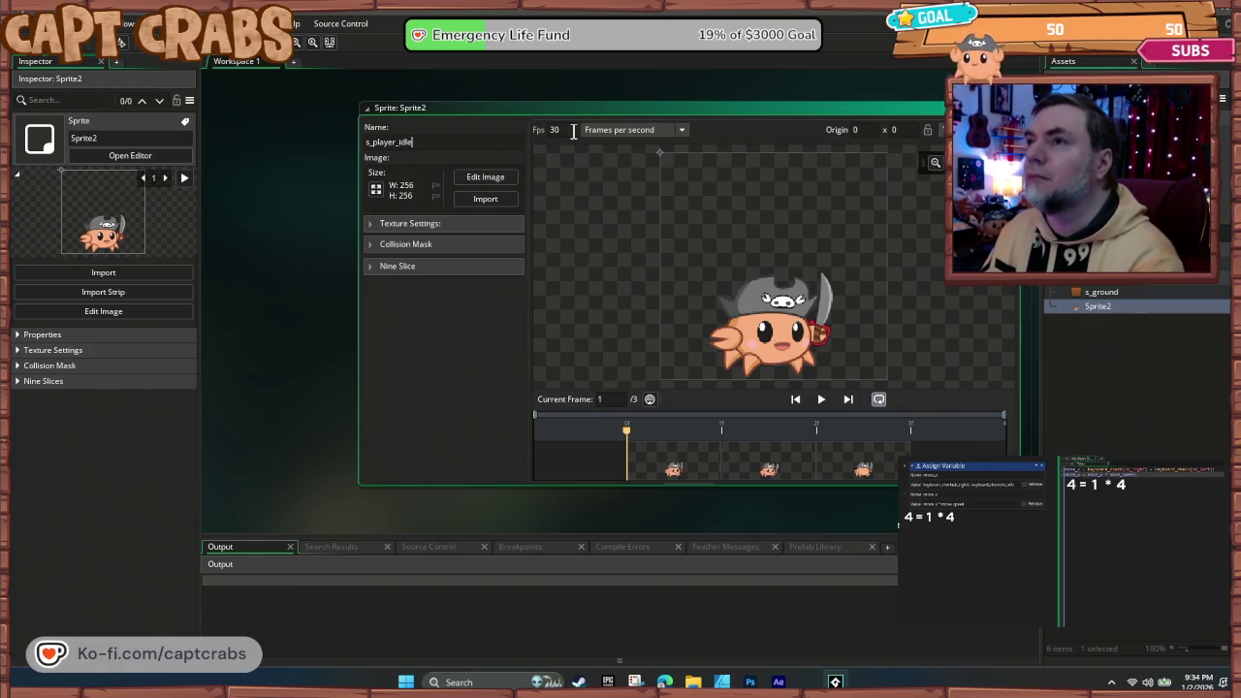
{"action": "key", "text": "Return"}
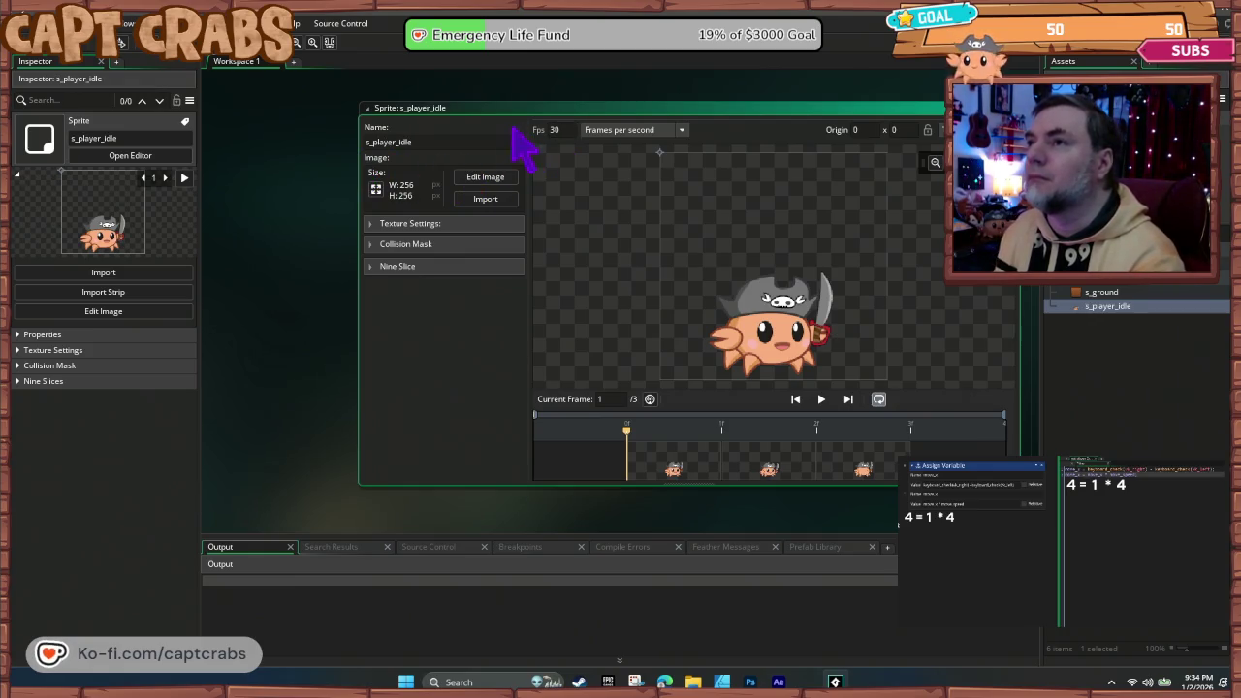
{"action": "type", "text": "10"}
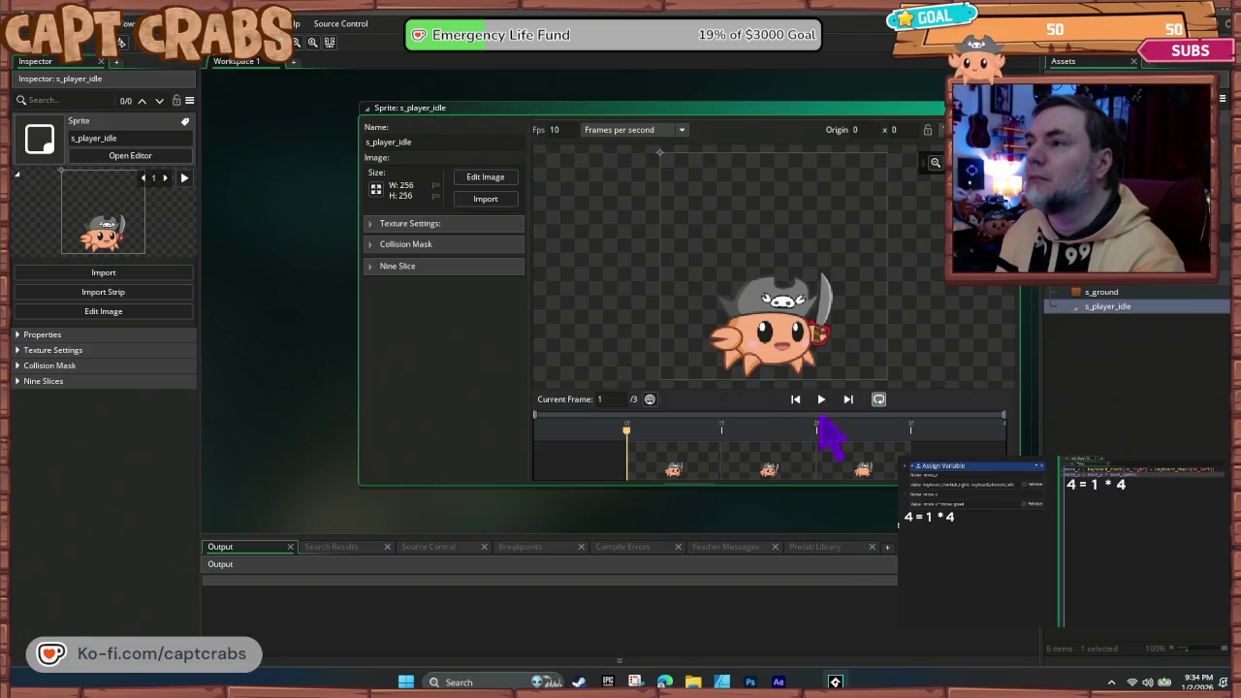
{"action": "left_click", "coordinate": [821, 399]}
{"action": "left_click", "coordinate": [822, 399]}
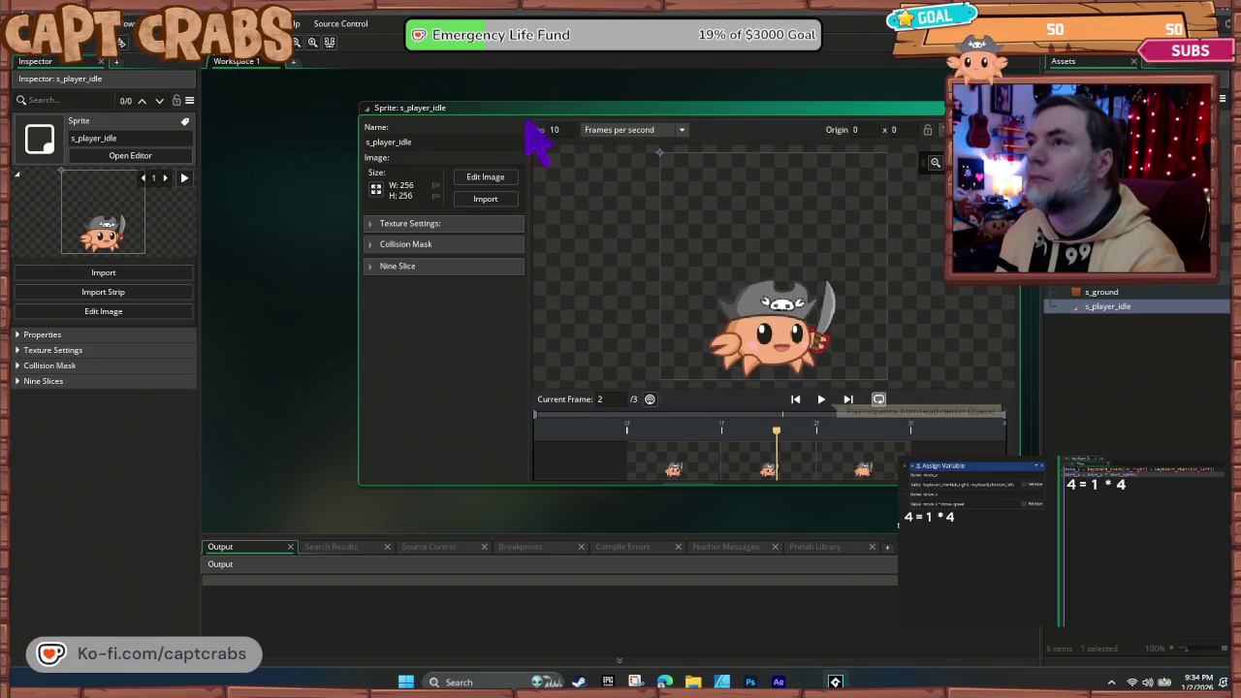
{"action": "type", "text": "6"}
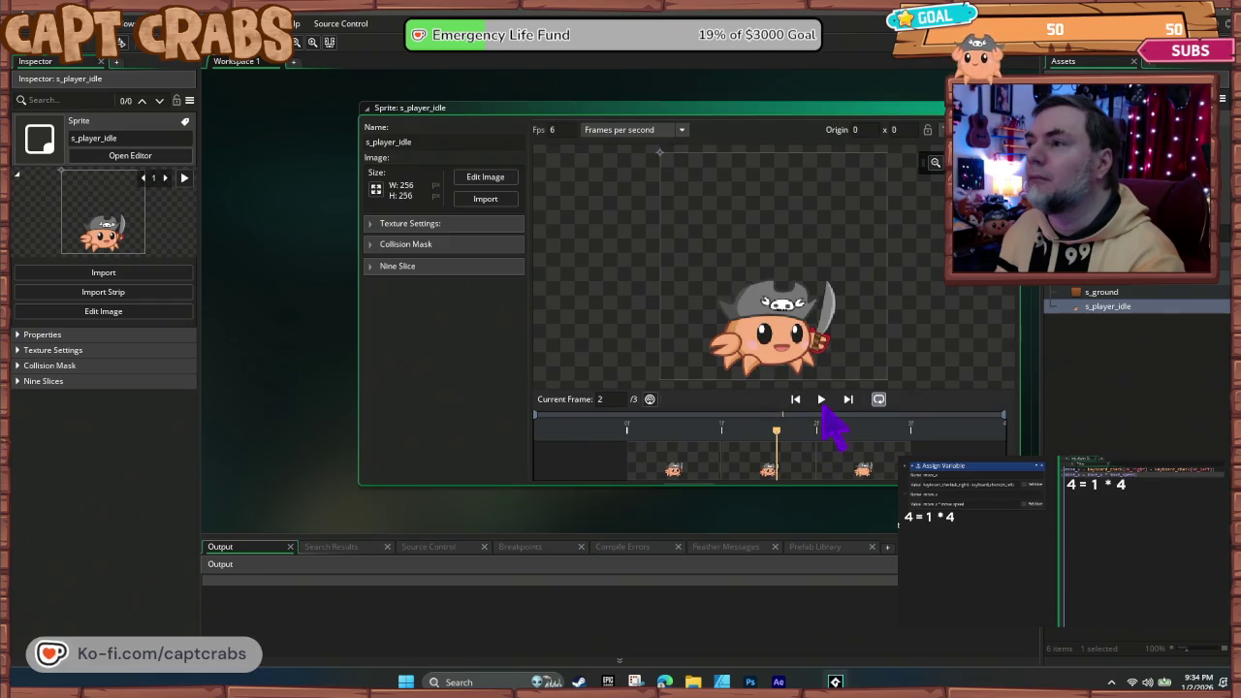
{"action": "left_click", "coordinate": [821, 401]}
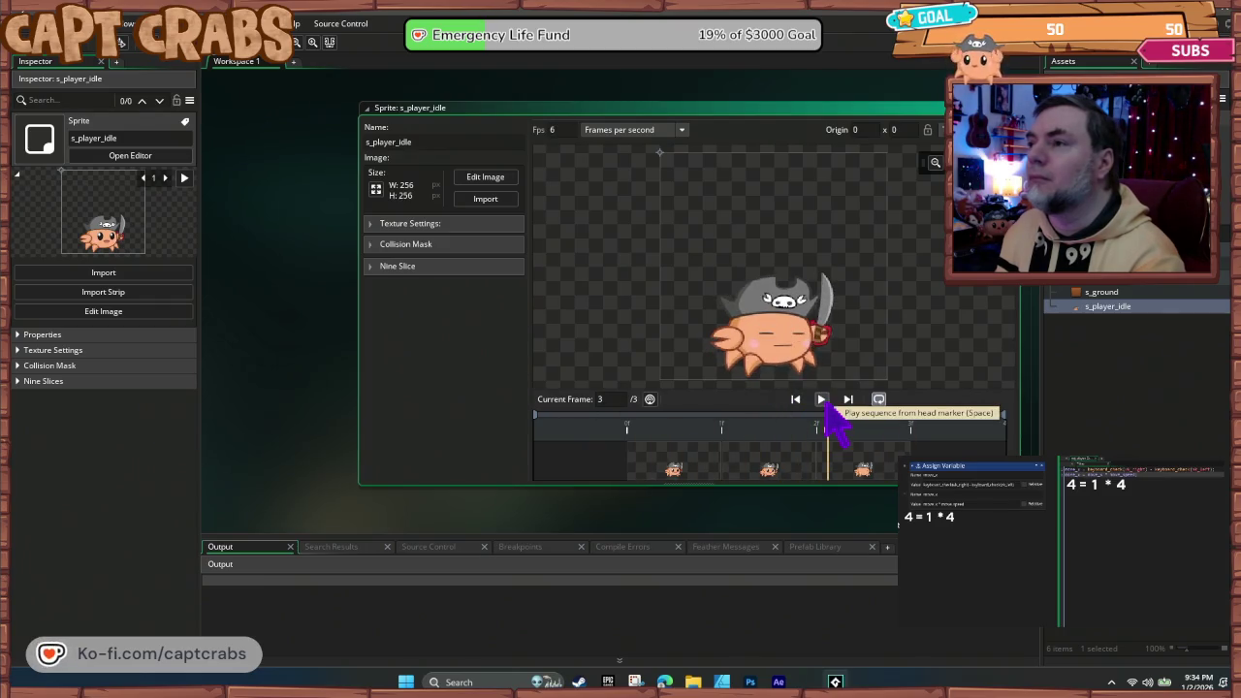
{"action": "left_click", "coordinate": [1010, 108]}
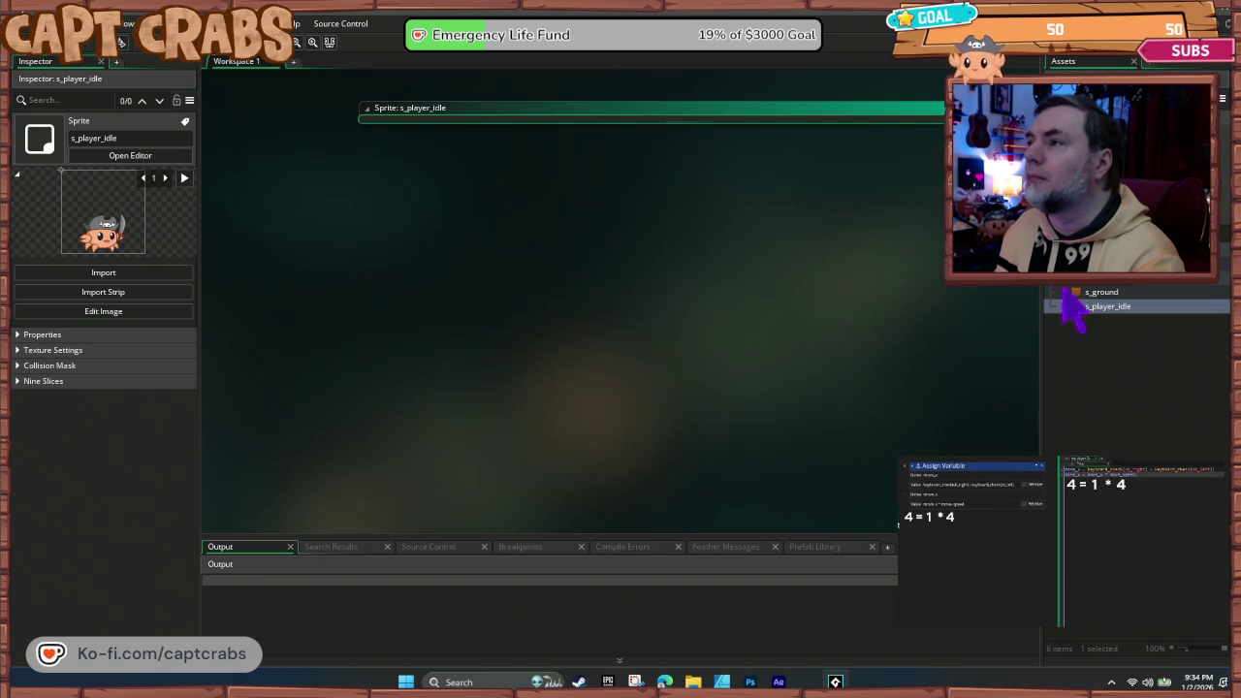
- Set s_player_idle's origin X to 0 and review the s_ground sprite
{"action": "double_click", "coordinate": [1103, 307]}
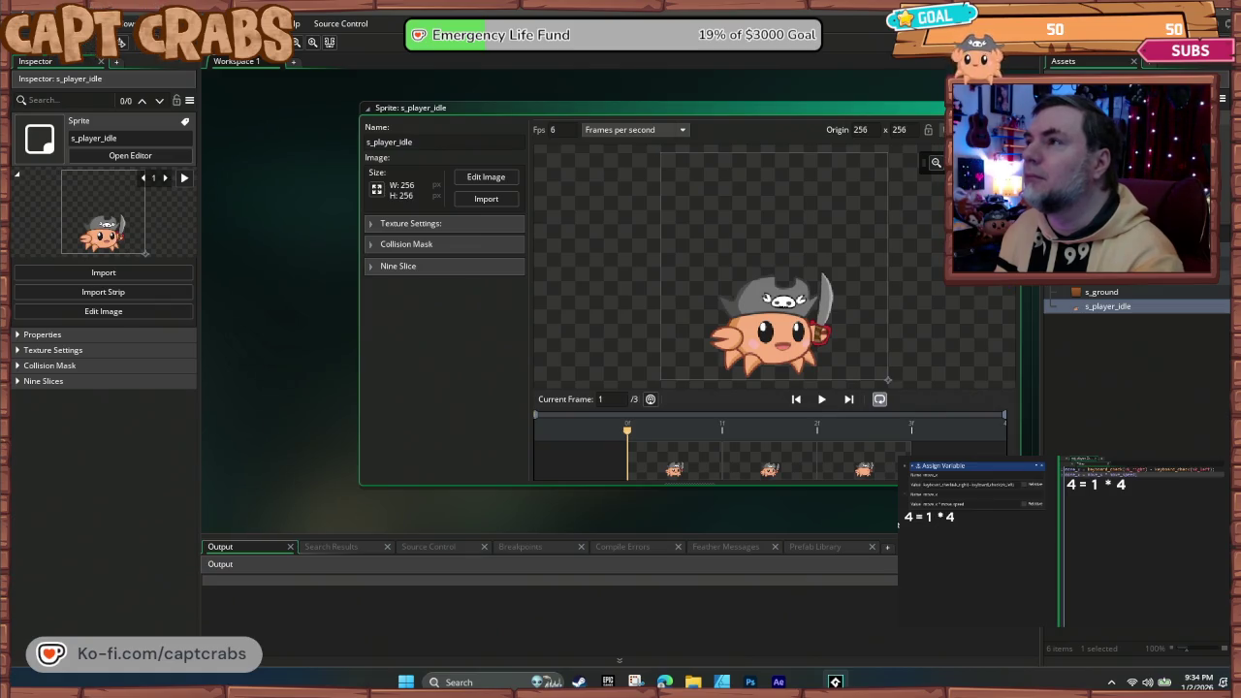
{"action": "type", "text": "0"}
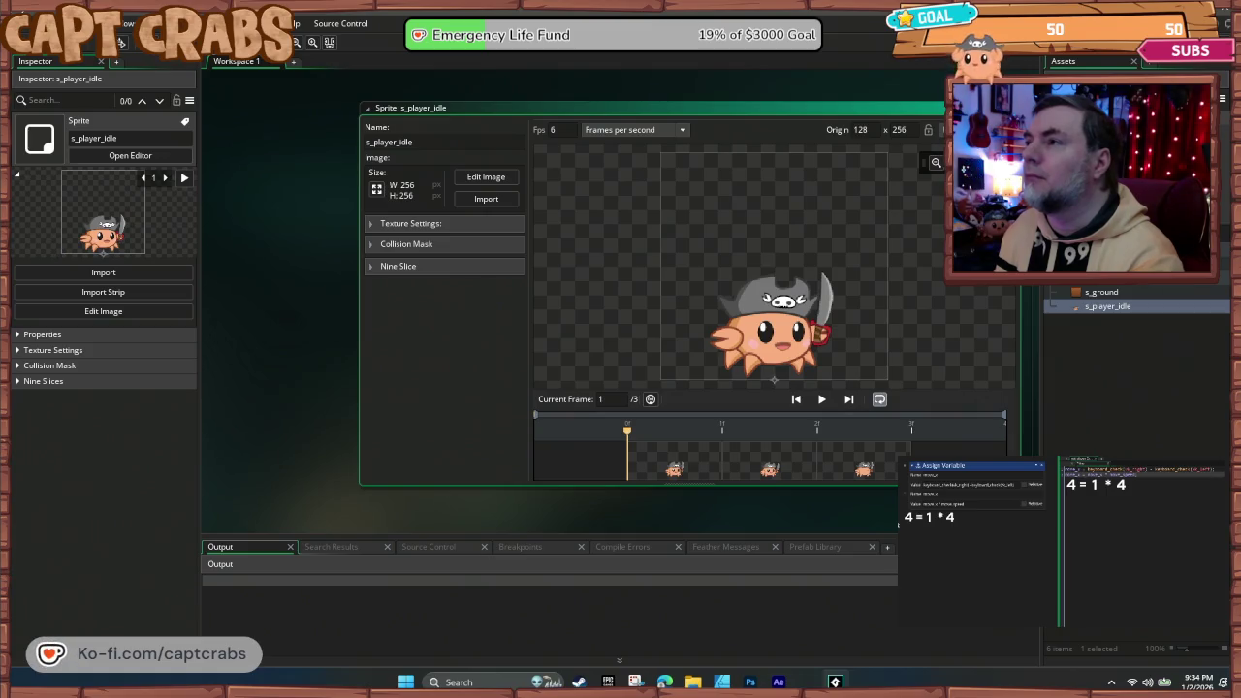
{"action": "double_click", "coordinate": [1101, 292]}
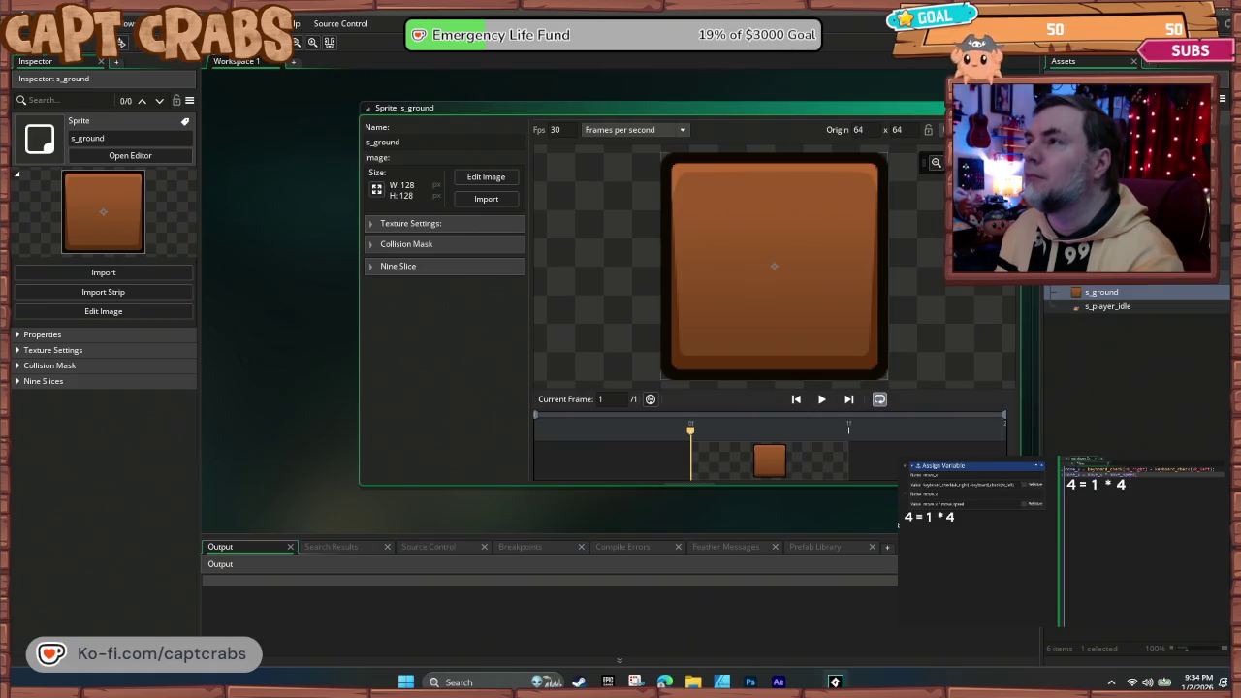
{"action": "left_click", "coordinate": [1013, 108]}
{"action": "left_click", "coordinate": [1110, 306]}
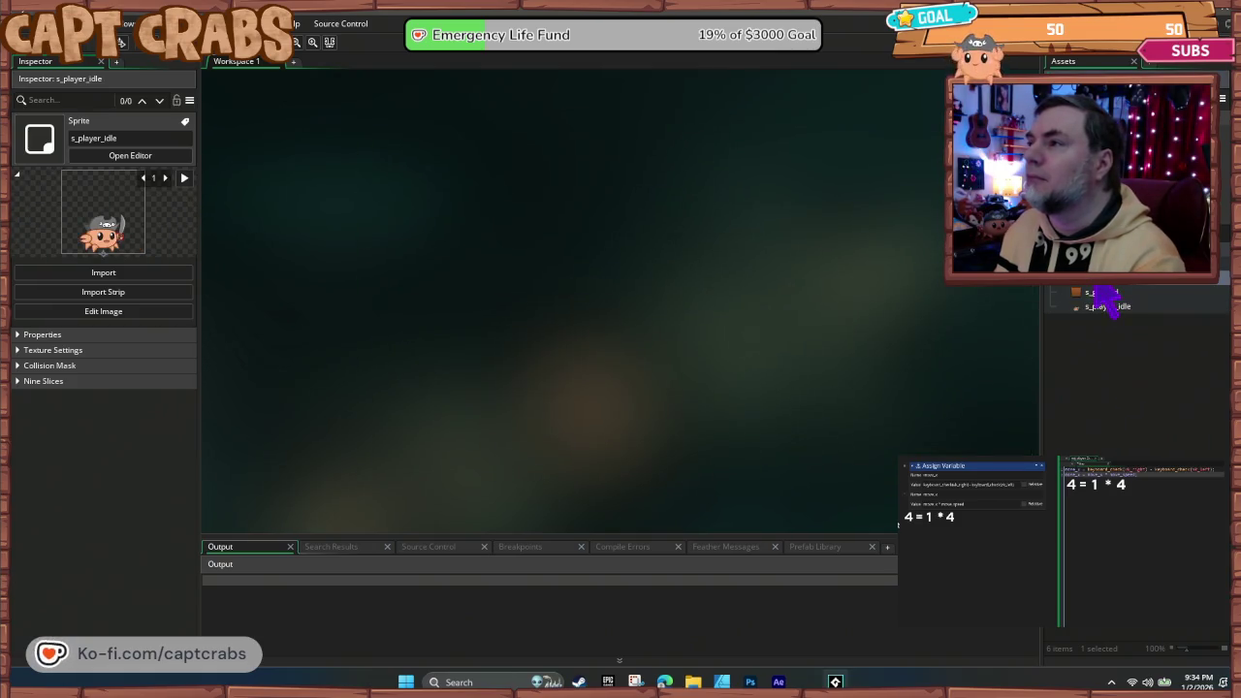
{"action": "right_click", "coordinate": [1098, 290]}
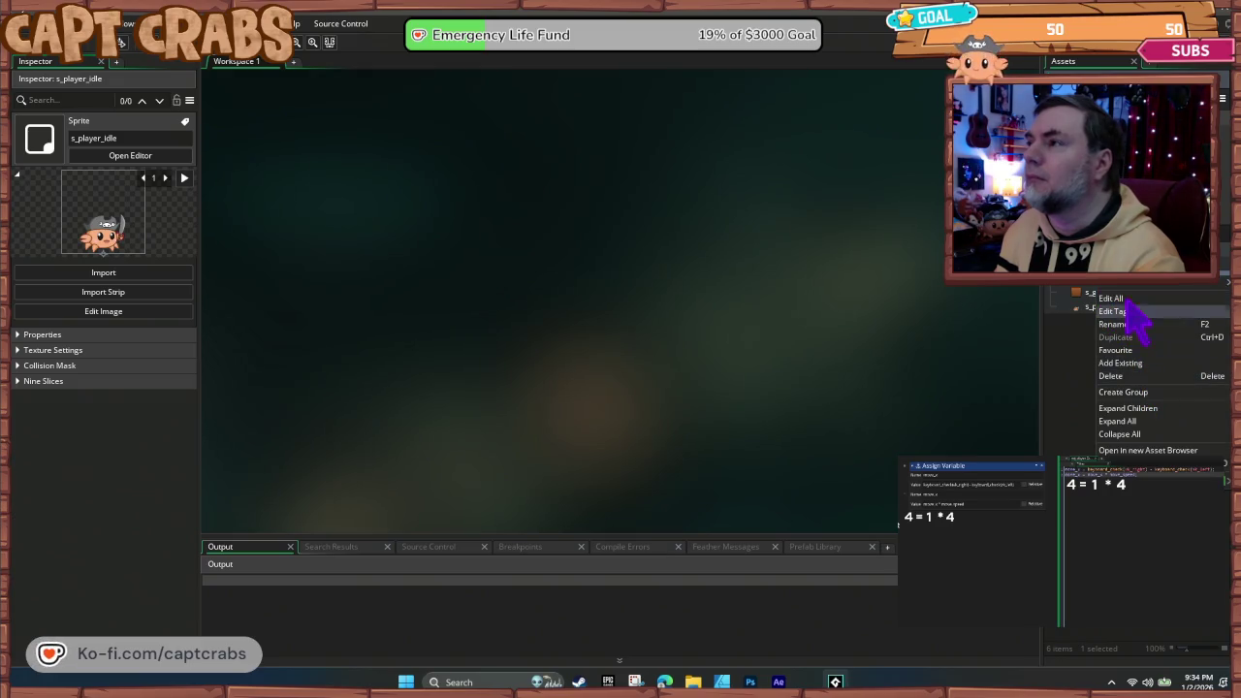
- Create a third sprite and import the 00, 01 and 02 Pirate Sword frames into it
{"action": "mouse_move", "coordinate": [1120, 287]}
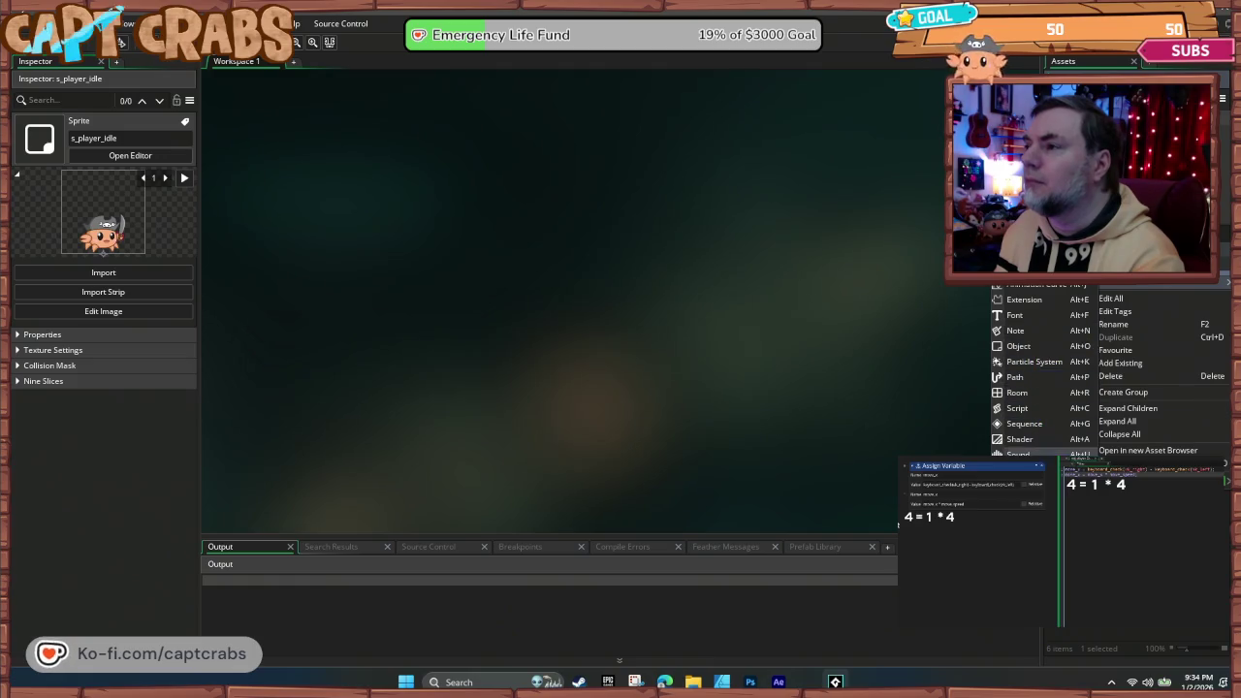
{"action": "left_click", "coordinate": [1017, 469]}
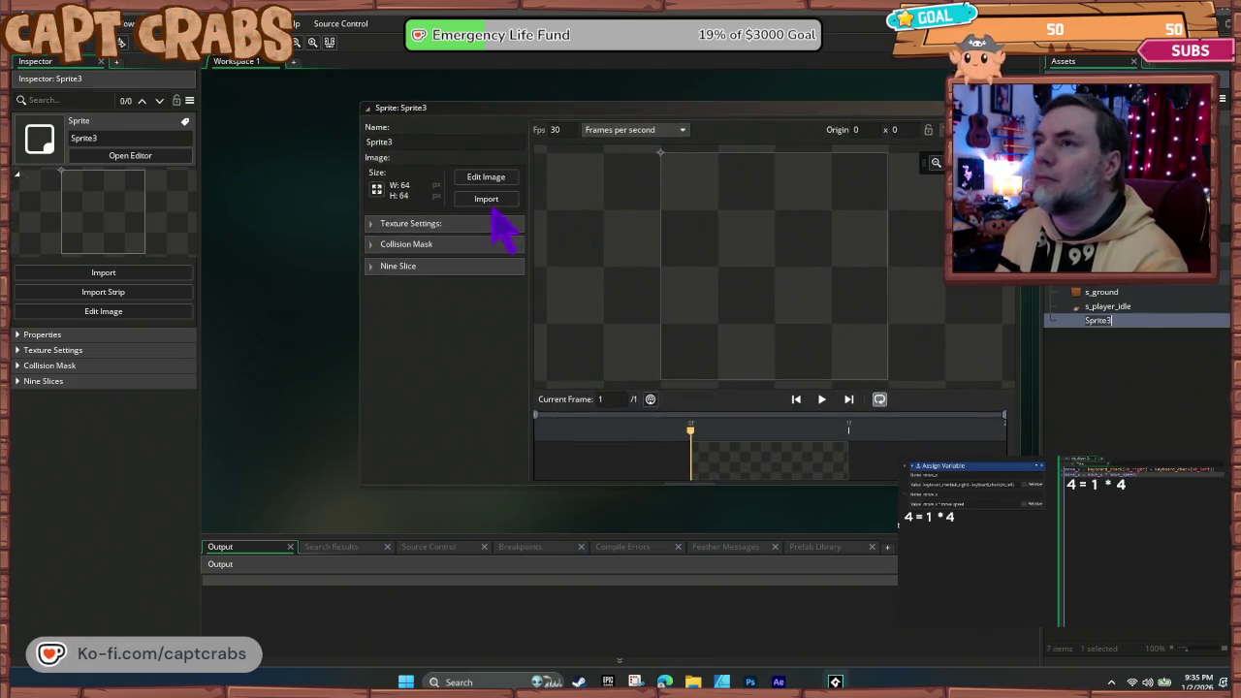
{"action": "left_click", "coordinate": [485, 201]}
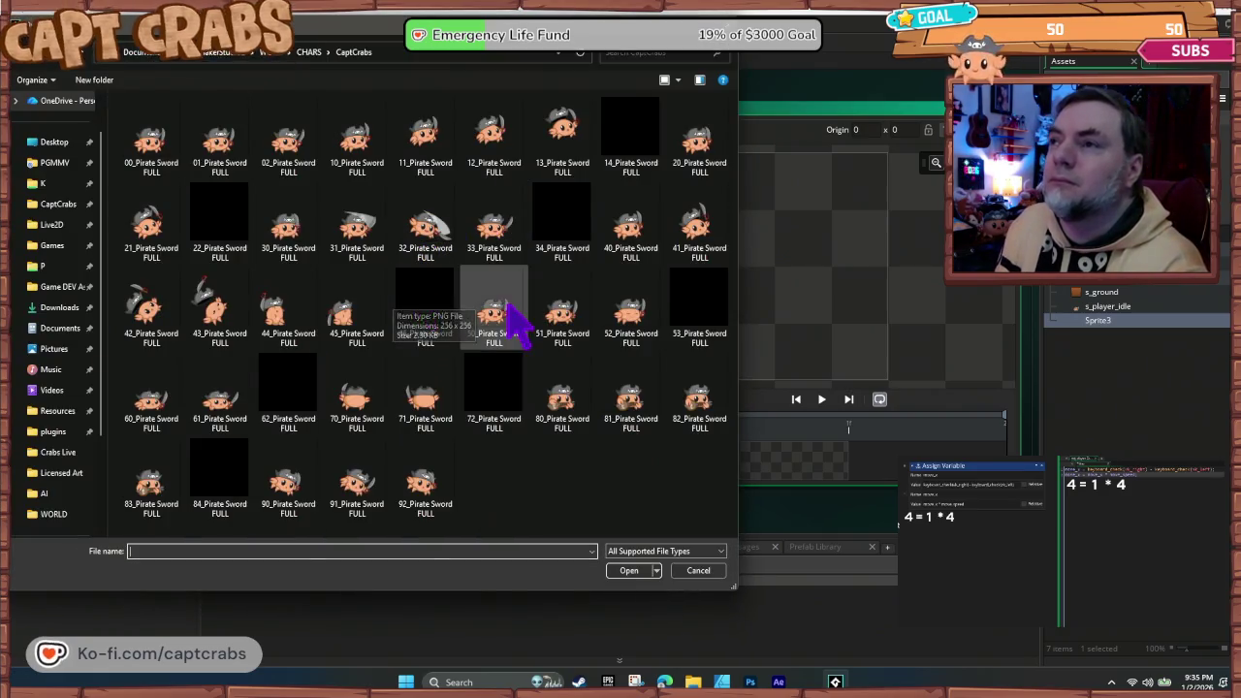
{"action": "left_click", "coordinate": [141, 134]}
{"action": "left_click", "coordinate": [219, 135], "text": "ctrl"}
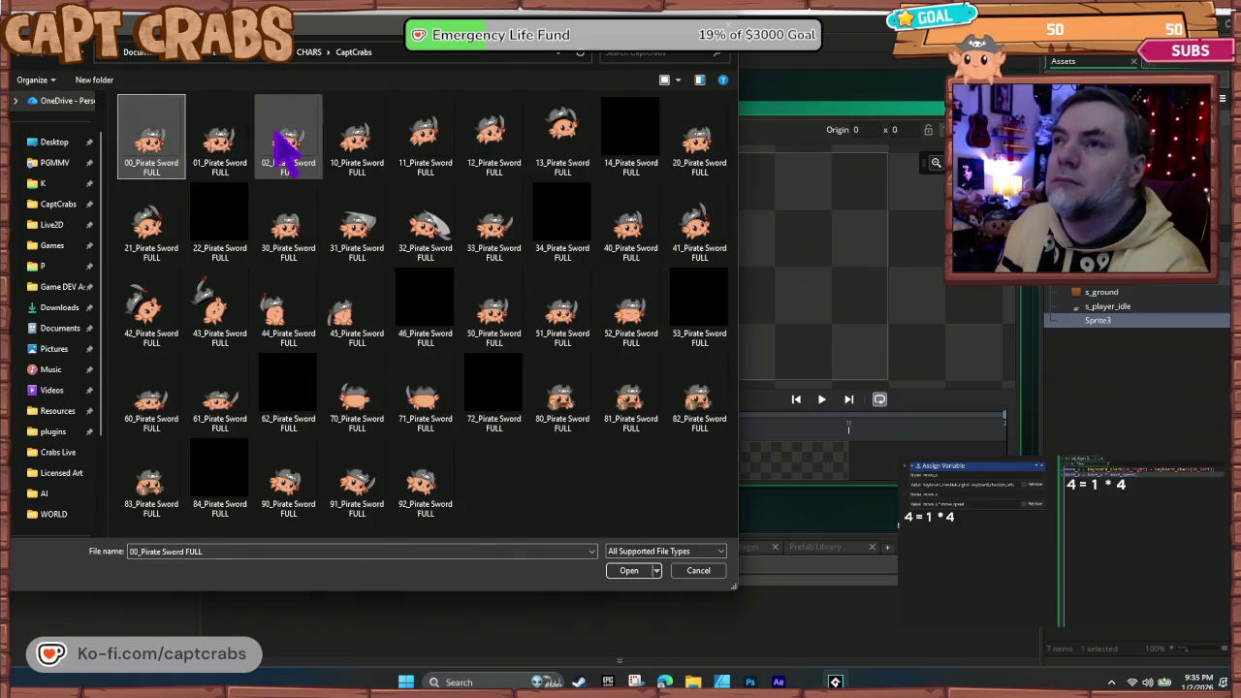
{"action": "left_click", "coordinate": [284, 136], "text": "ctrl"}
{"action": "left_click", "coordinate": [628, 571]}
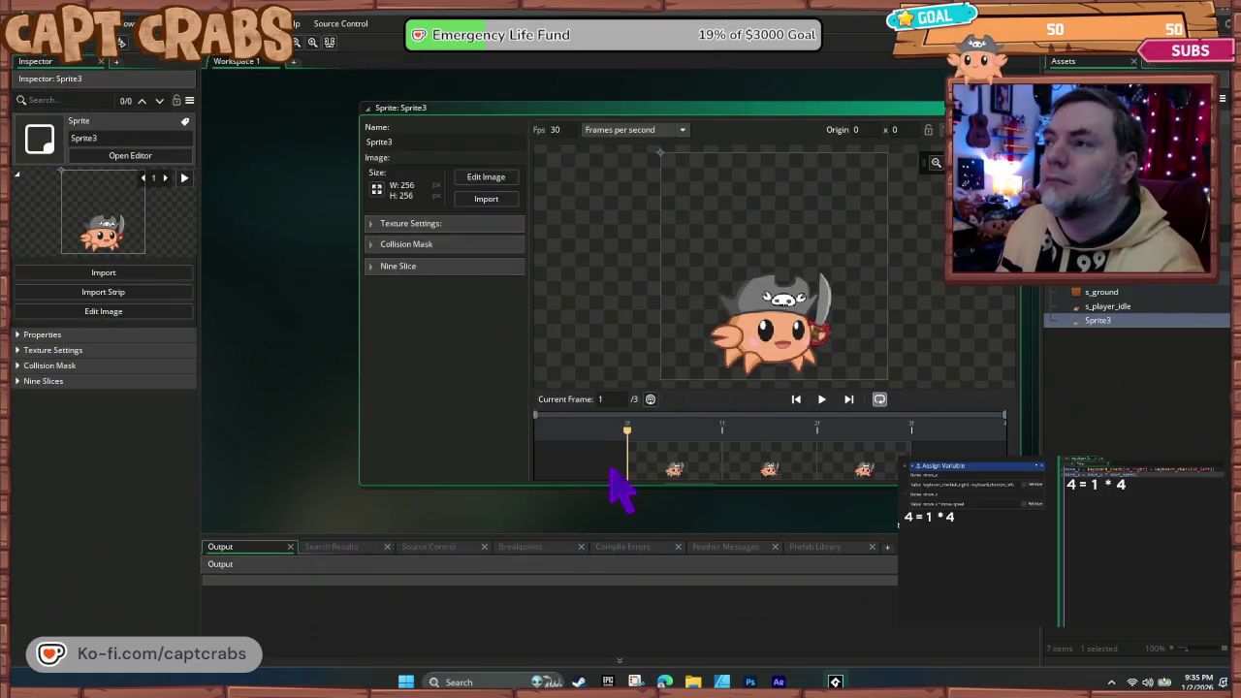
- Set origin to Bottom Centre and speed to 10 fps, preview it, and rename it s_player_walk
{"action": "left_click", "coordinate": [969, 237]}
{"action": "left_click", "coordinate": [560, 130]}
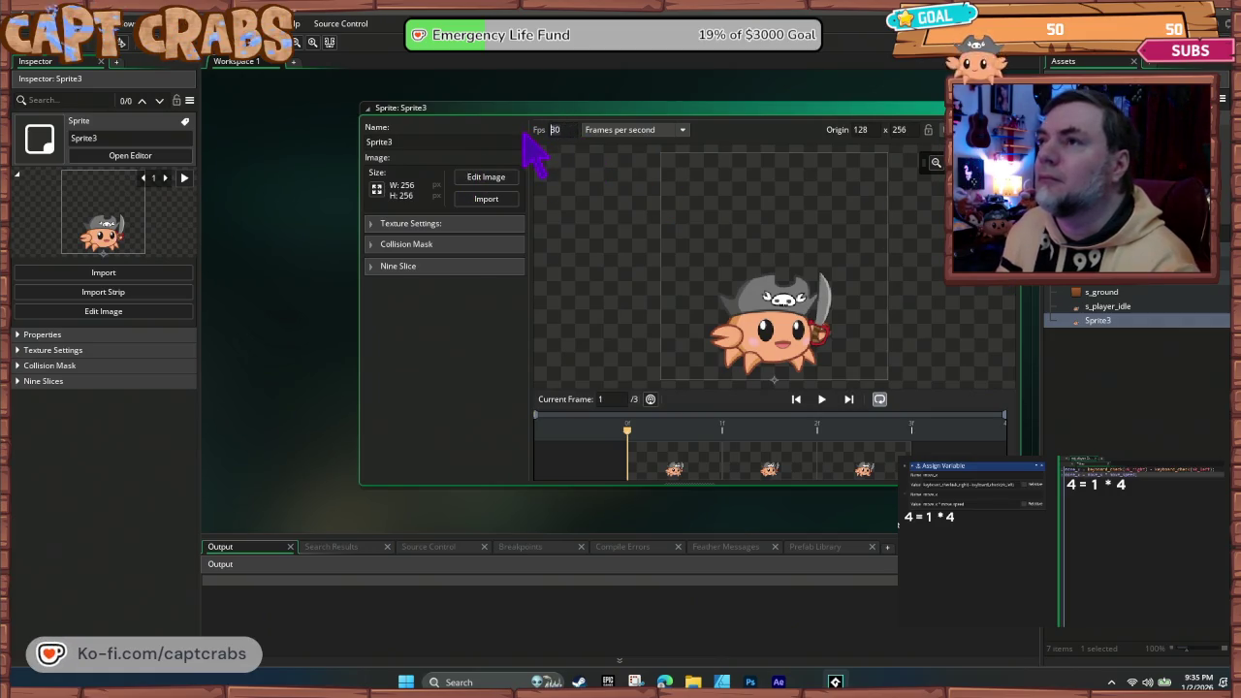
{"action": "type", "text": "10"}
{"action": "left_click", "coordinate": [821, 401]}
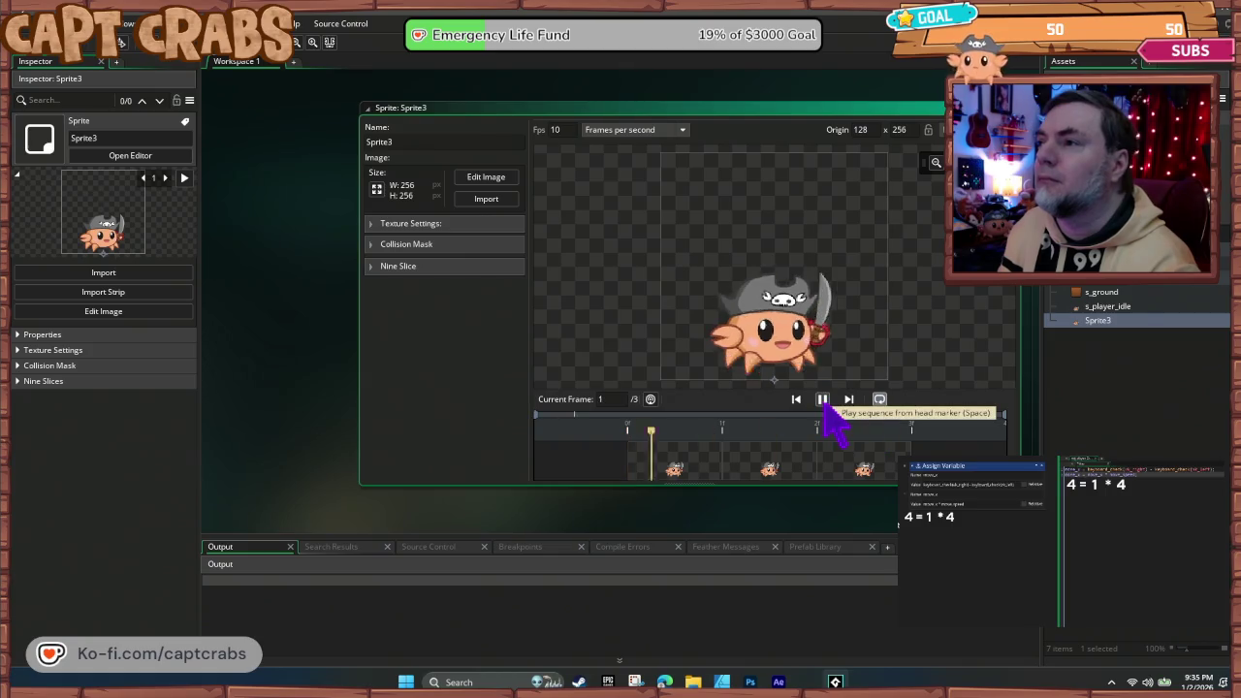
{"action": "left_click", "coordinate": [434, 144]}
{"action": "type", "text": "s_player_walk"}
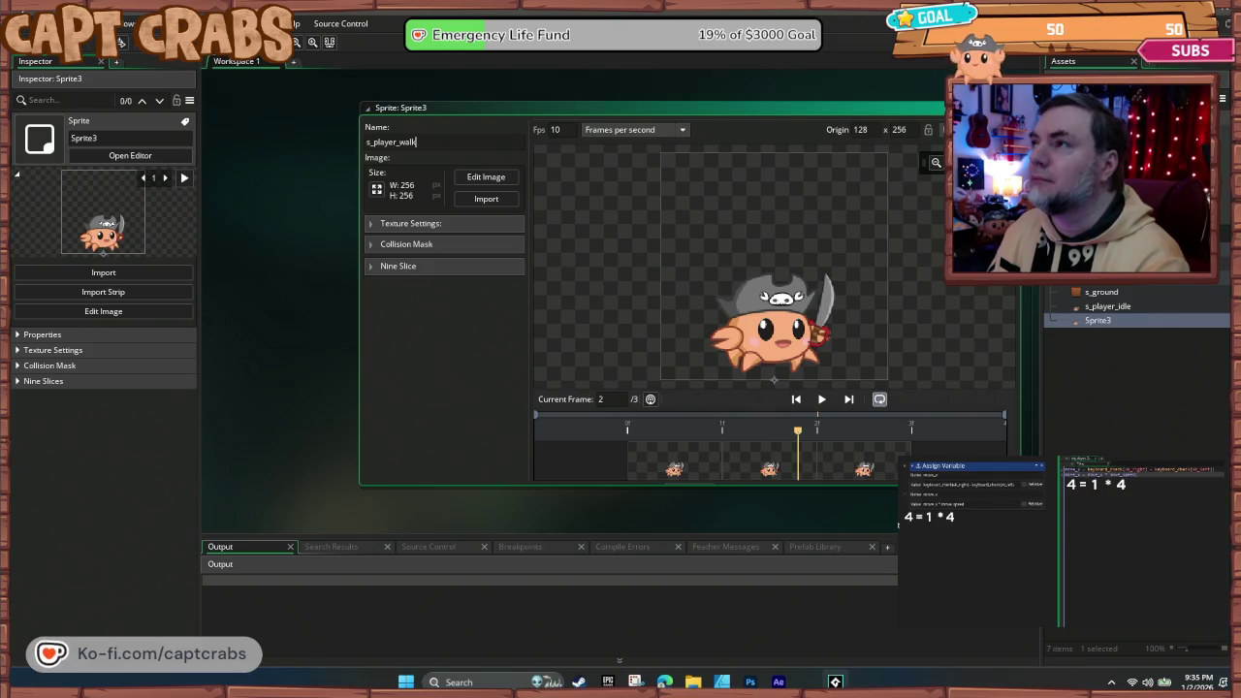
{"action": "left_click", "coordinate": [1011, 108]}
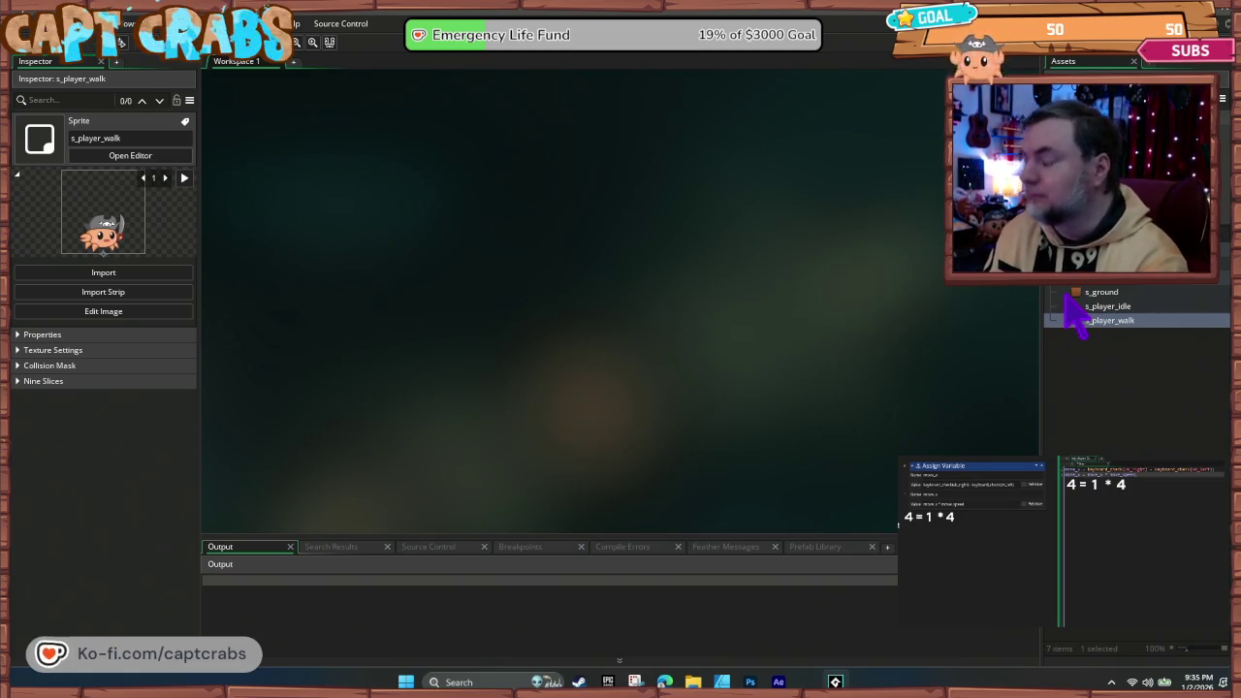
- Add a new object named o_ground and assign it the 128×128 s_ground sprite
{"action": "right_click", "coordinate": [1105, 320]}
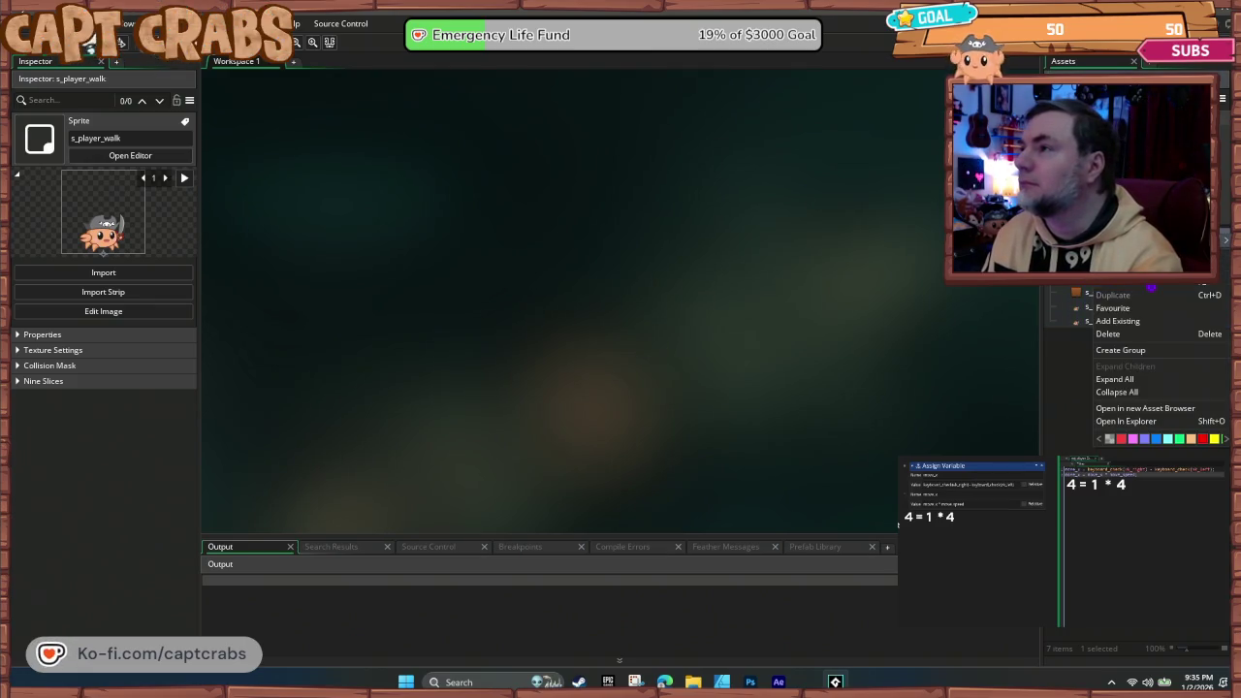
{"action": "mouse_move", "coordinate": [1114, 280]}
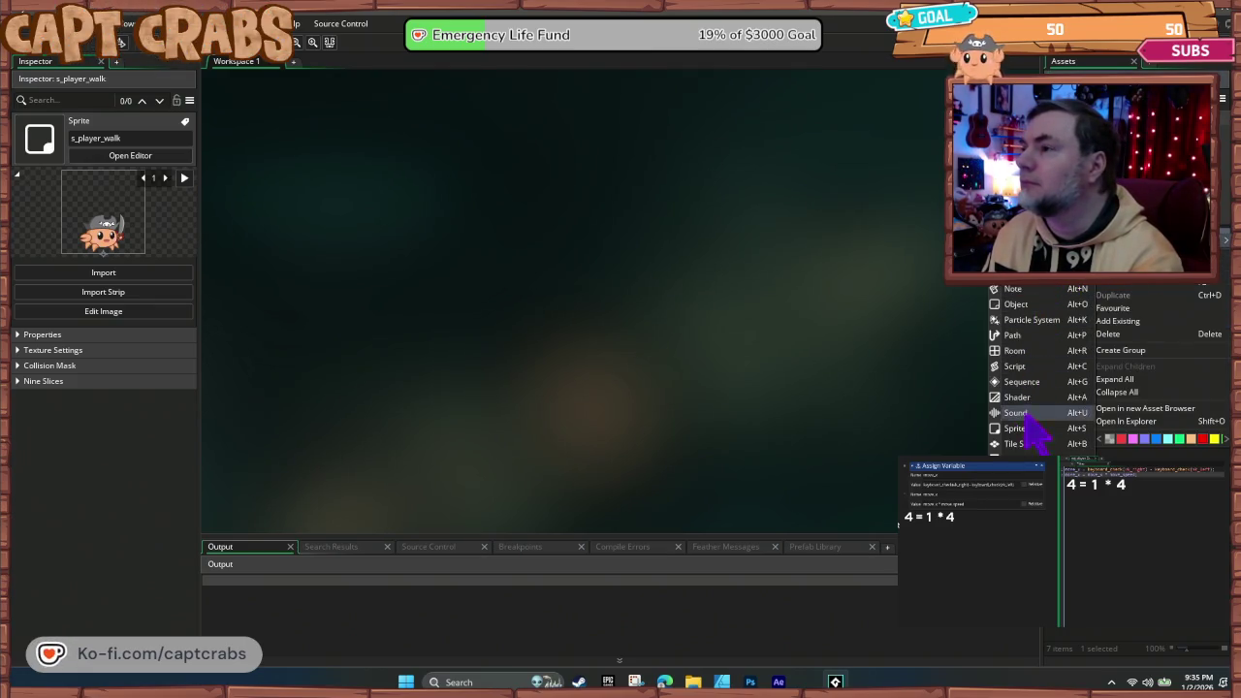
{"action": "left_click", "coordinate": [1027, 303]}
{"action": "type", "text": "o_ground"}
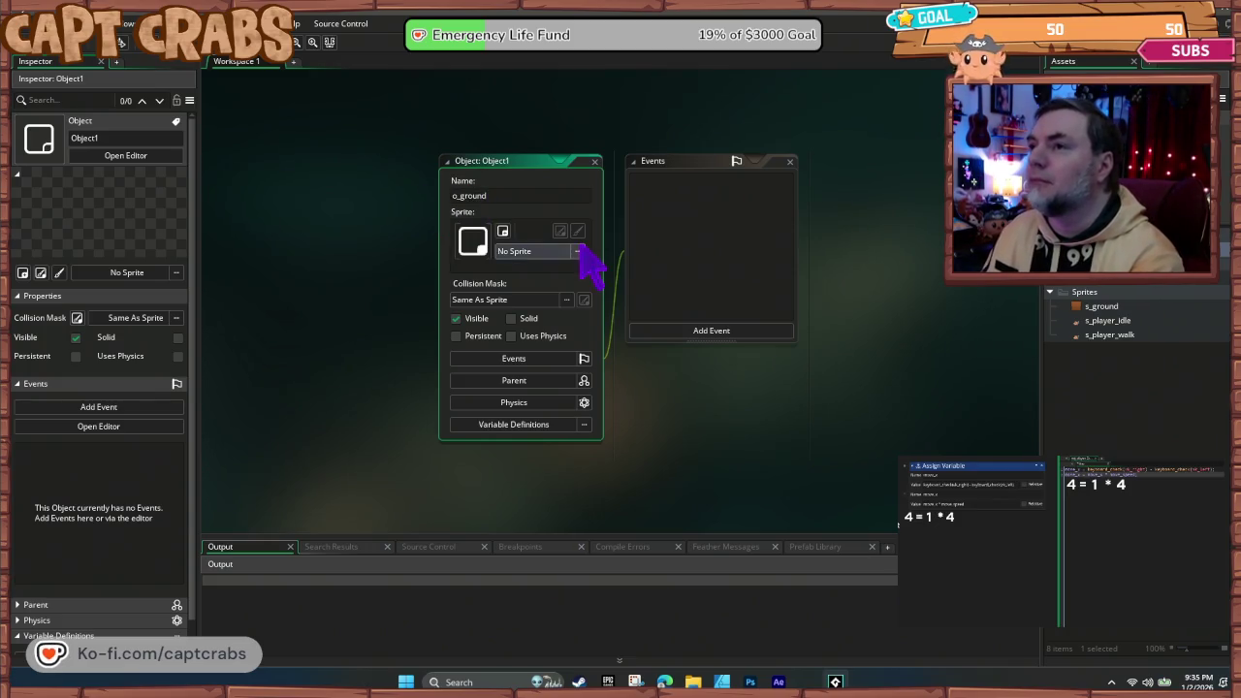
{"action": "left_click", "coordinate": [577, 251]}
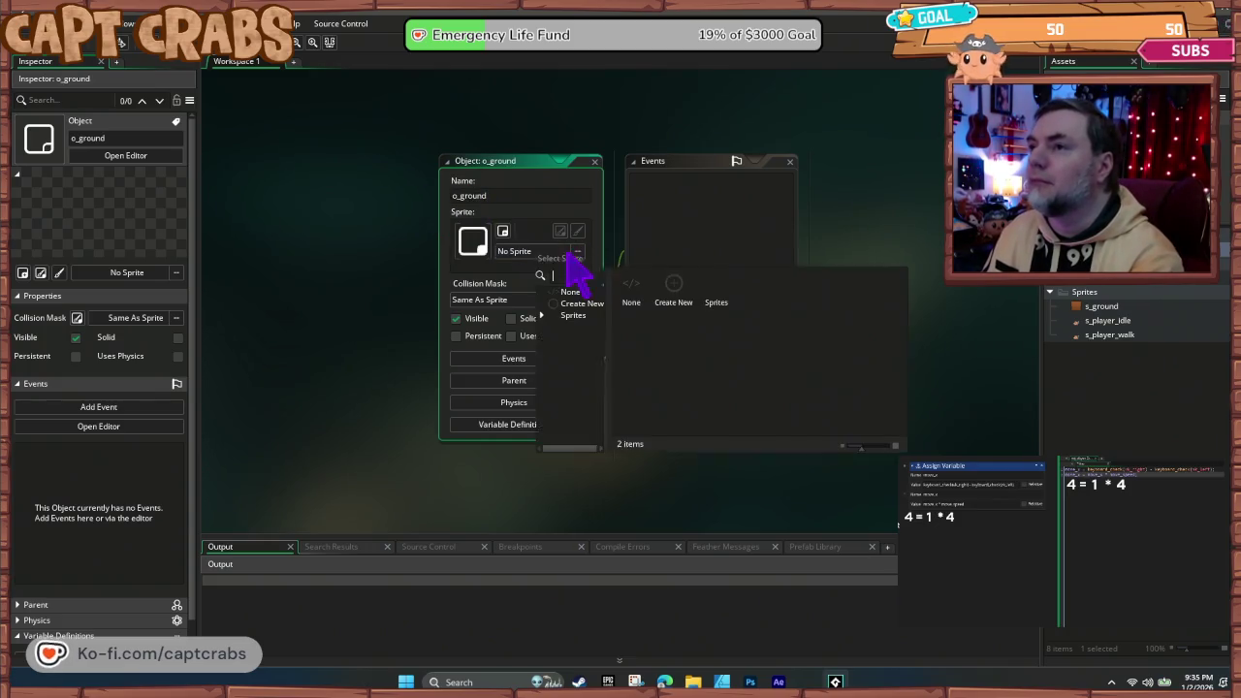
{"action": "double_click", "coordinate": [713, 296]}
{"action": "double_click", "coordinate": [667, 301]}
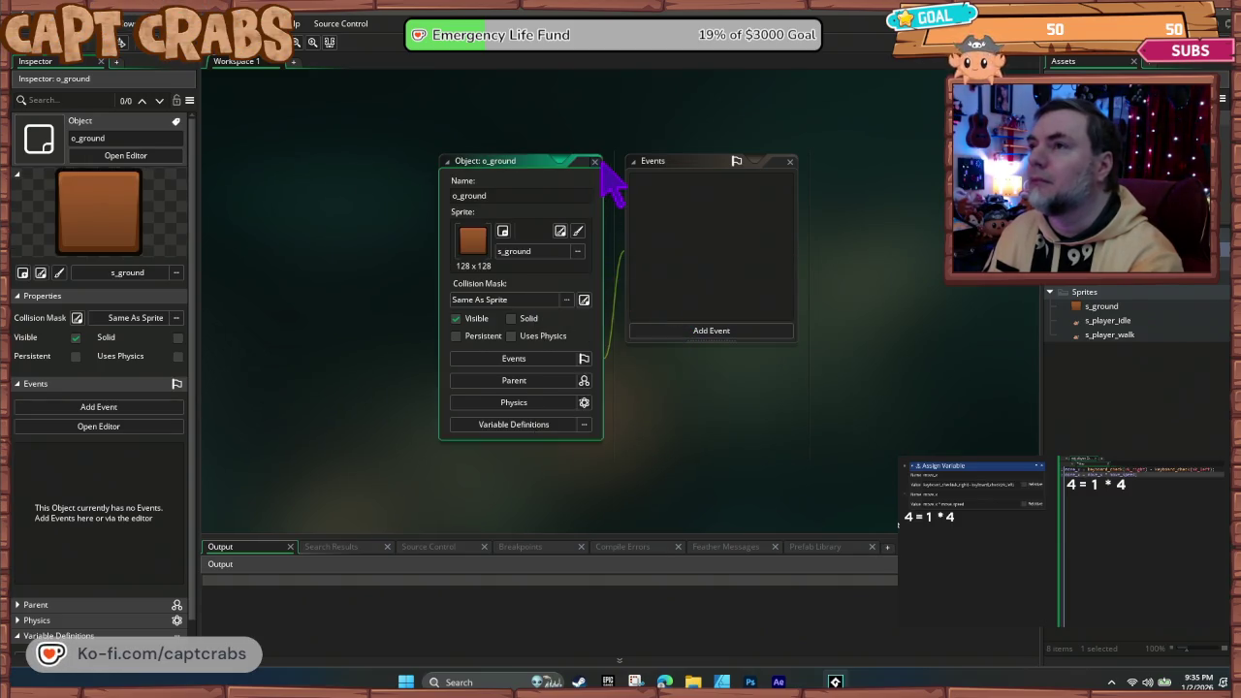
{"action": "left_click", "coordinate": [595, 162]}
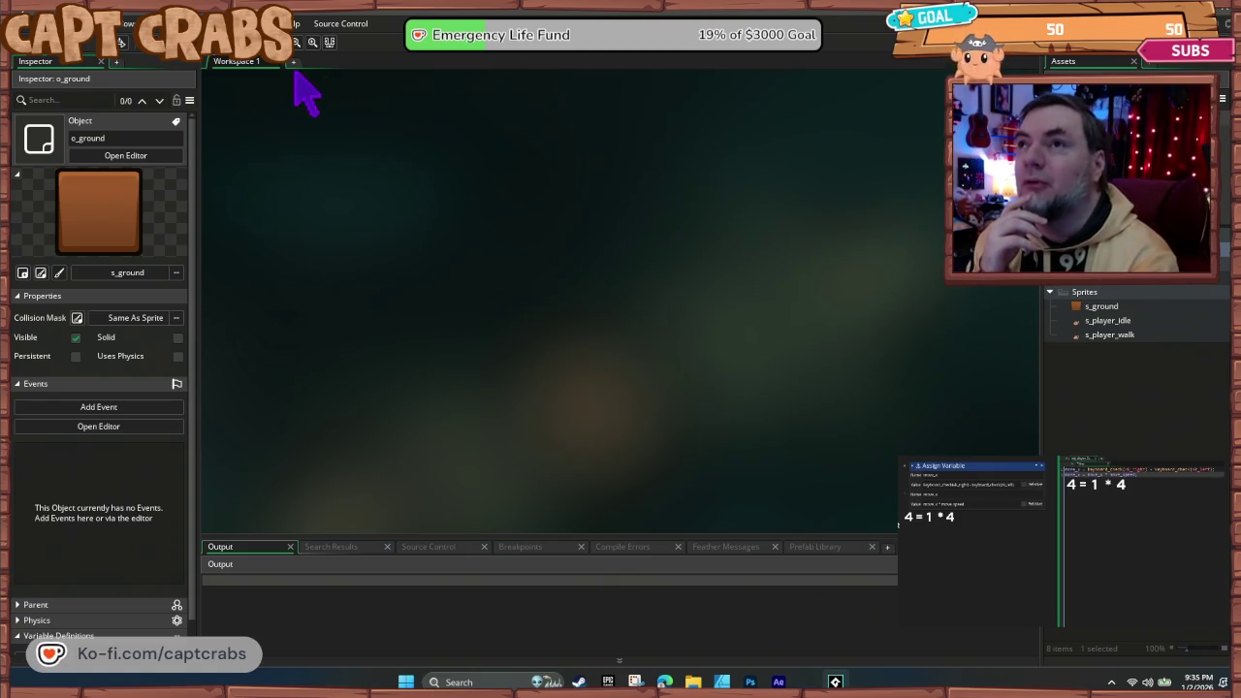
- Open Room1 and place three o_ground blocks along the bottom left
{"action": "double_click", "coordinate": [1103, 281]}
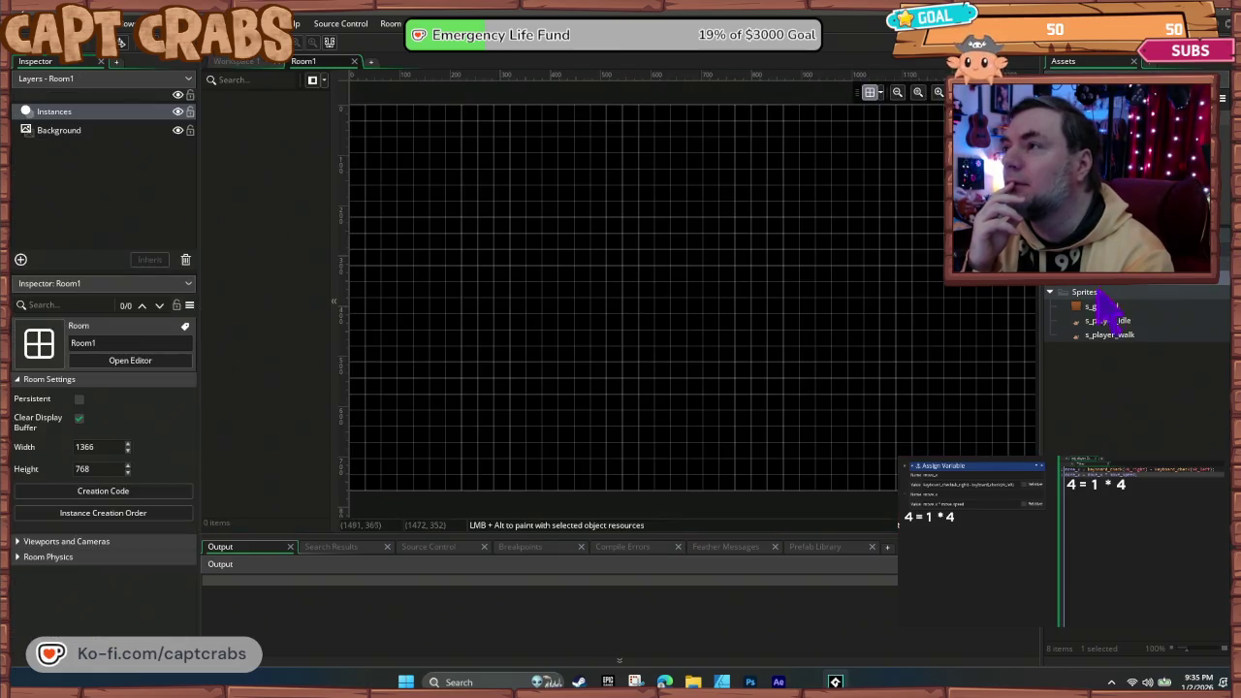
{"action": "left_click", "coordinate": [1105, 249]}
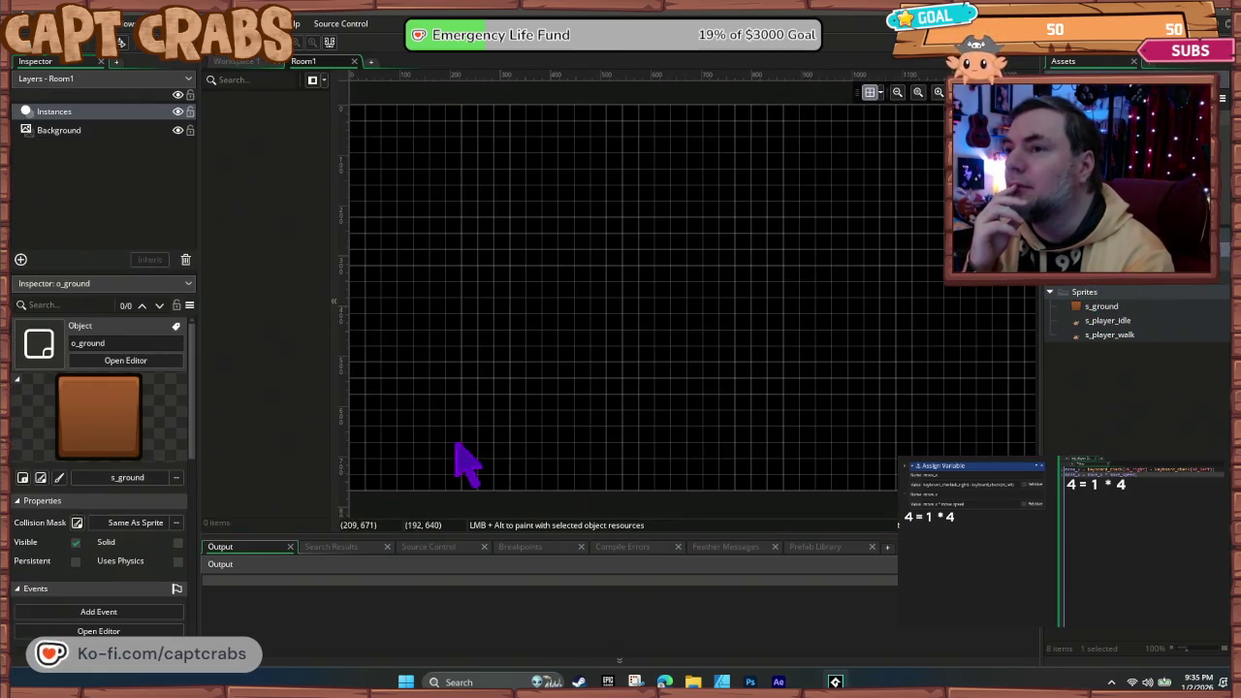
{"action": "mouse_move", "coordinate": [1088, 296]}
{"action": "left_mouse_down"}
{"action": "mouse_move", "coordinate": [823, 319]}
{"action": "mouse_move", "coordinate": [553, 397]}
{"action": "mouse_move", "coordinate": [459, 465]}
{"action": "mouse_move", "coordinate": [398, 463]}
{"action": "left_mouse_up"}
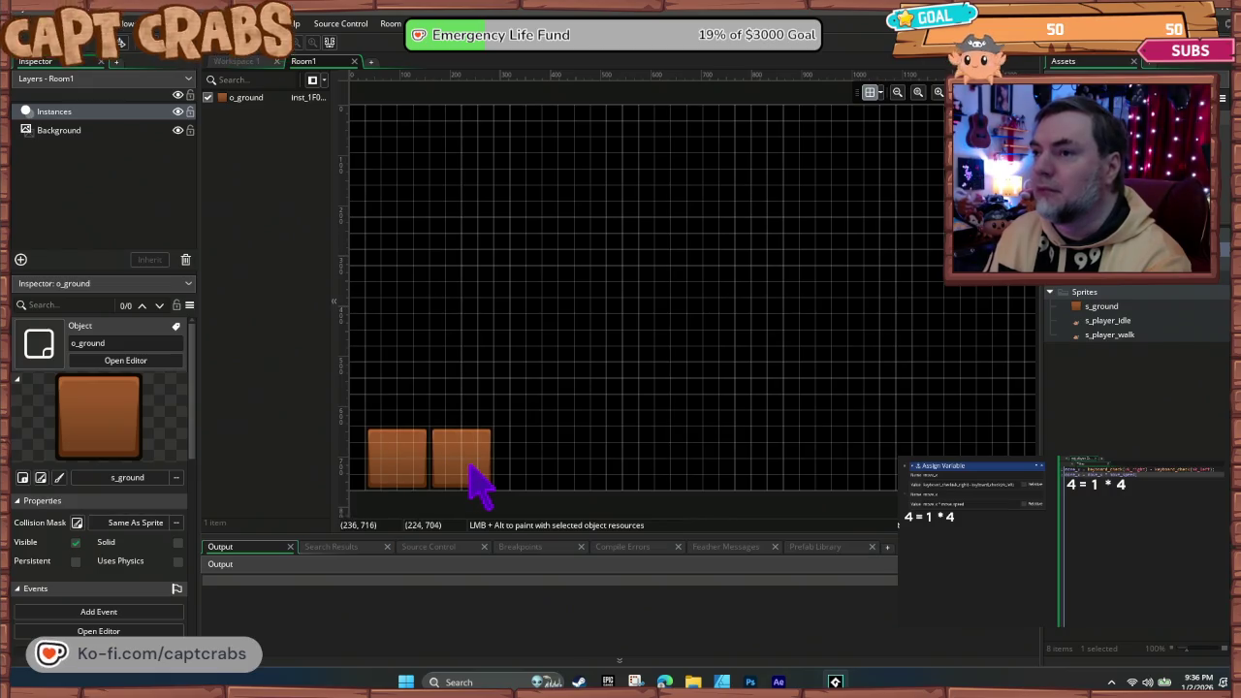
{"action": "left_click", "coordinate": [470, 465], "text": "alt"}
{"action": "left_click", "coordinate": [525, 464], "text": "alt"}
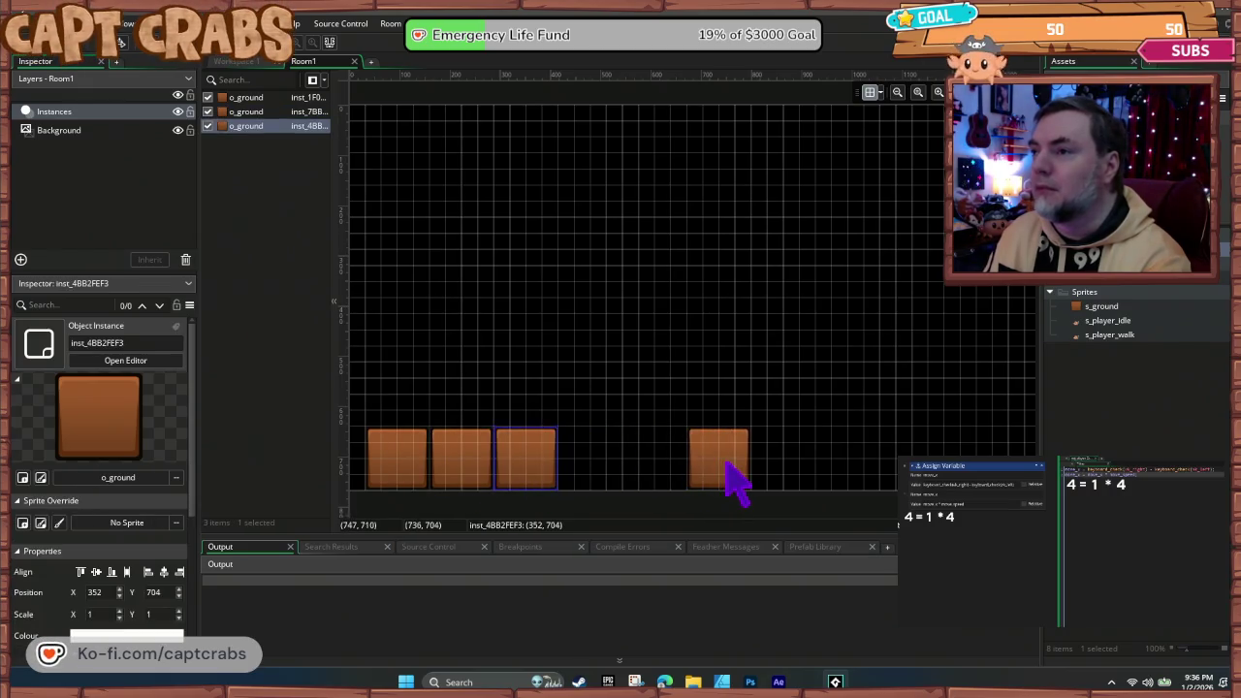
- Add a bottom row after the gap, a floating block above the gap, and one at the far right
{"action": "left_click", "coordinate": [722, 466], "text": "alt"}
{"action": "left_click", "coordinate": [783, 465], "text": "alt"}
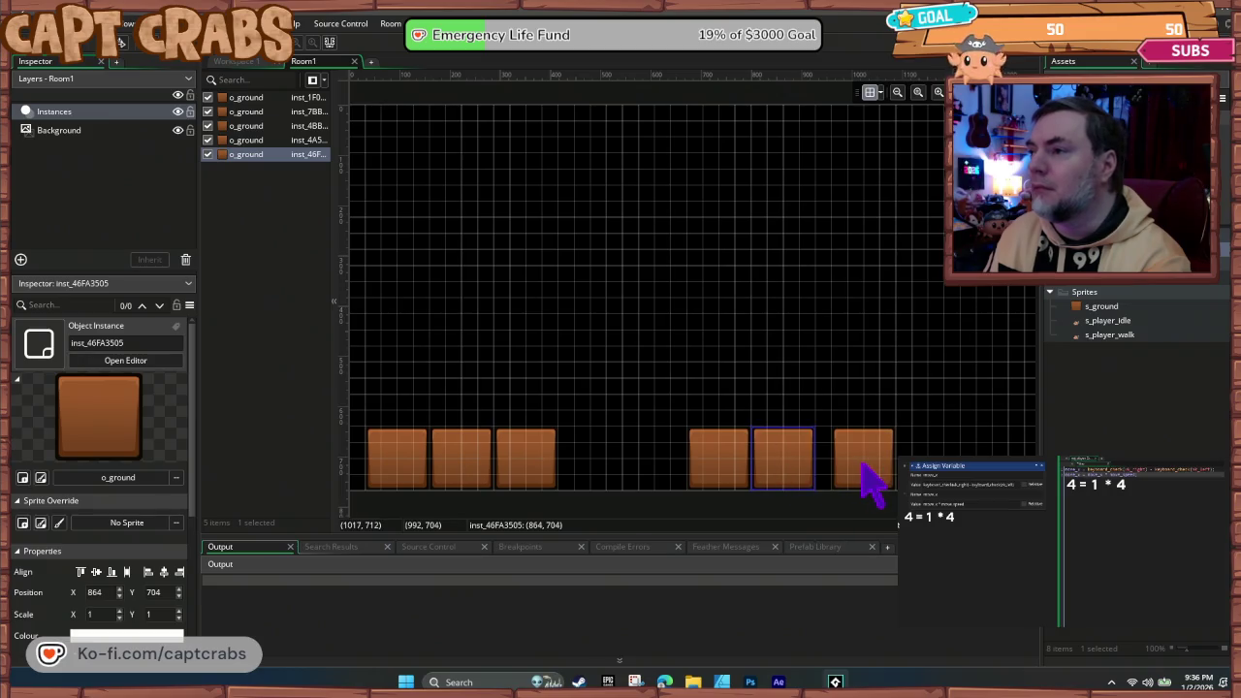
{"action": "left_click", "coordinate": [847, 465], "text": "alt"}
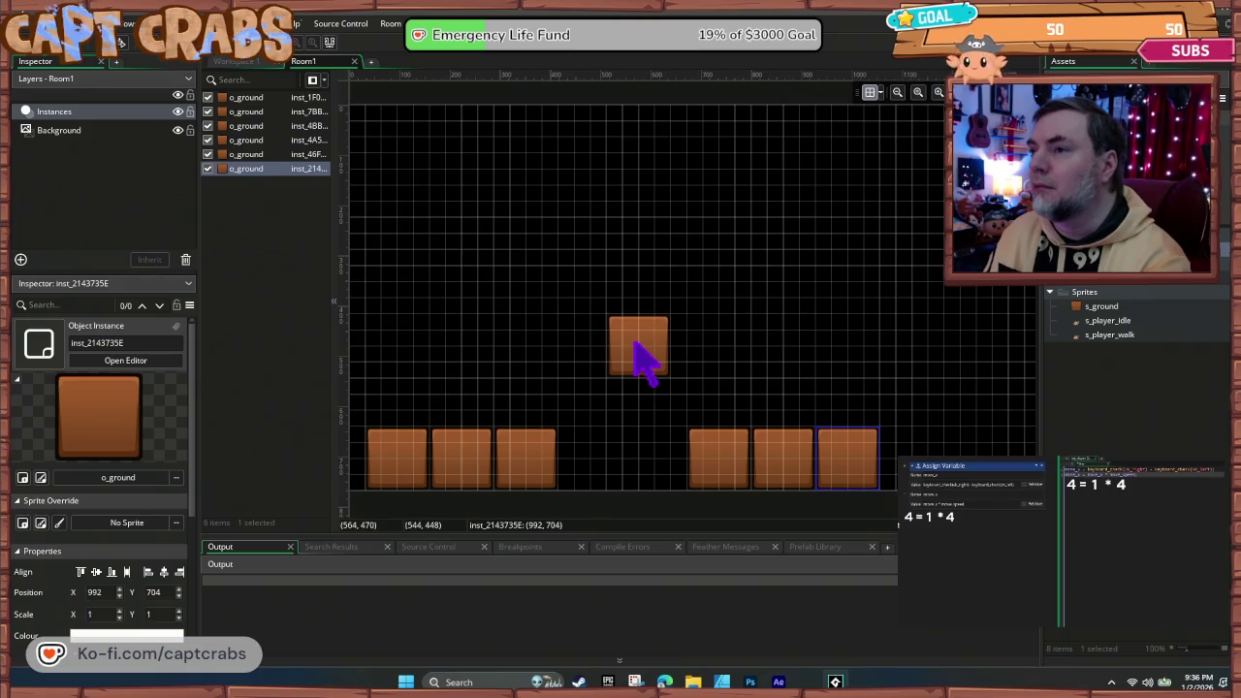
{"action": "left_click", "coordinate": [664, 357], "text": "alt"}
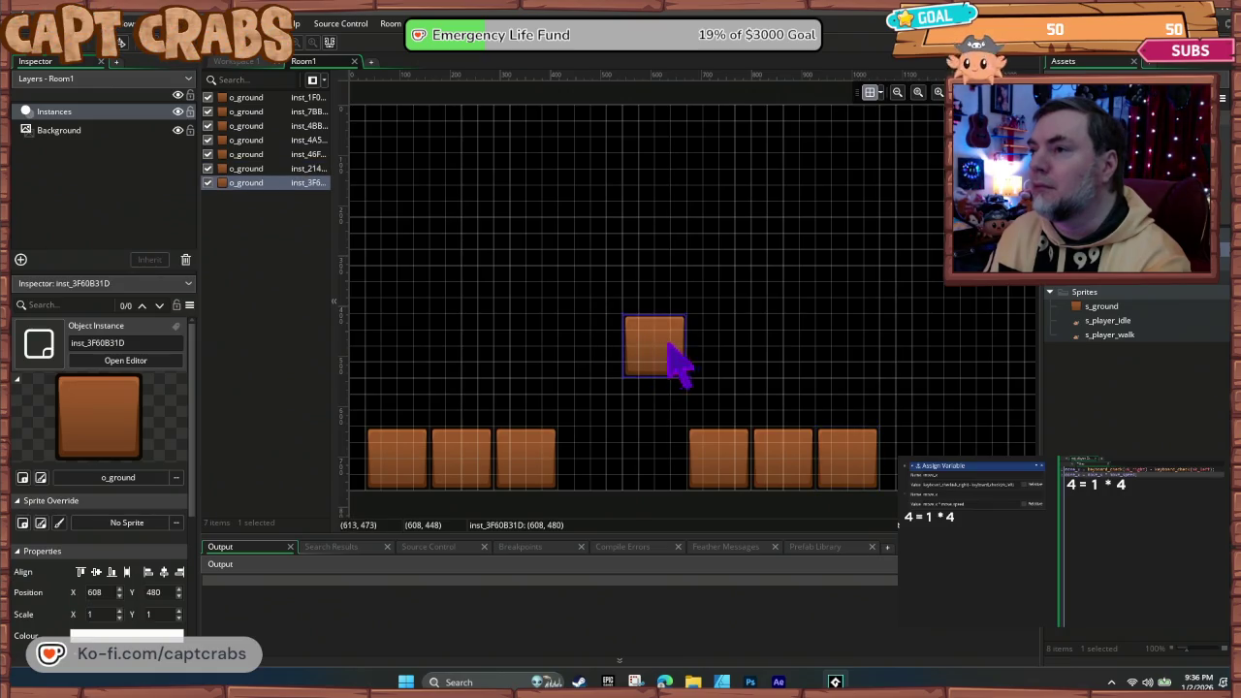
{"action": "left_click_drag", "start_coordinate": [860, 473], "coordinate": [679, 480]}
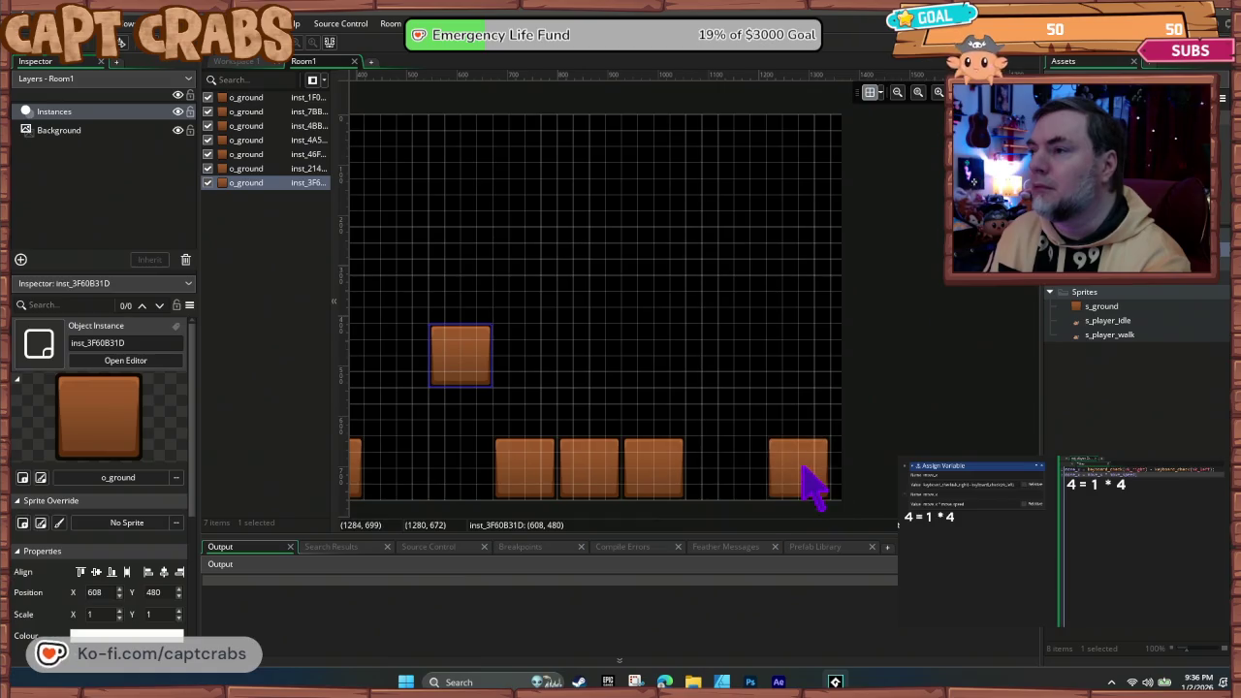
{"action": "left_click", "coordinate": [819, 465], "text": "alt"}
{"action": "mouse_move", "coordinate": [529, 409]}
{"action": "left_mouse_down"}
{"action": "mouse_move", "coordinate": [789, 333]}
{"action": "mouse_move", "coordinate": [710, 386]}
{"action": "left_mouse_up"}
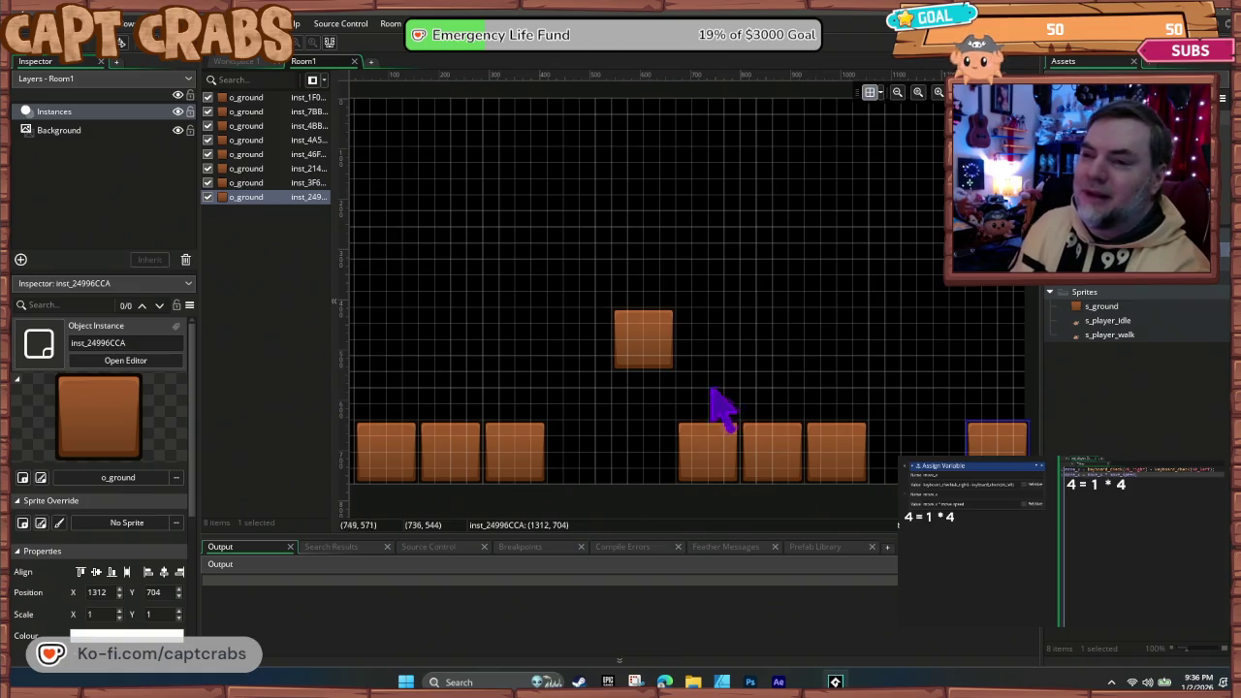
{"action": "right_click", "coordinate": [1093, 289]}
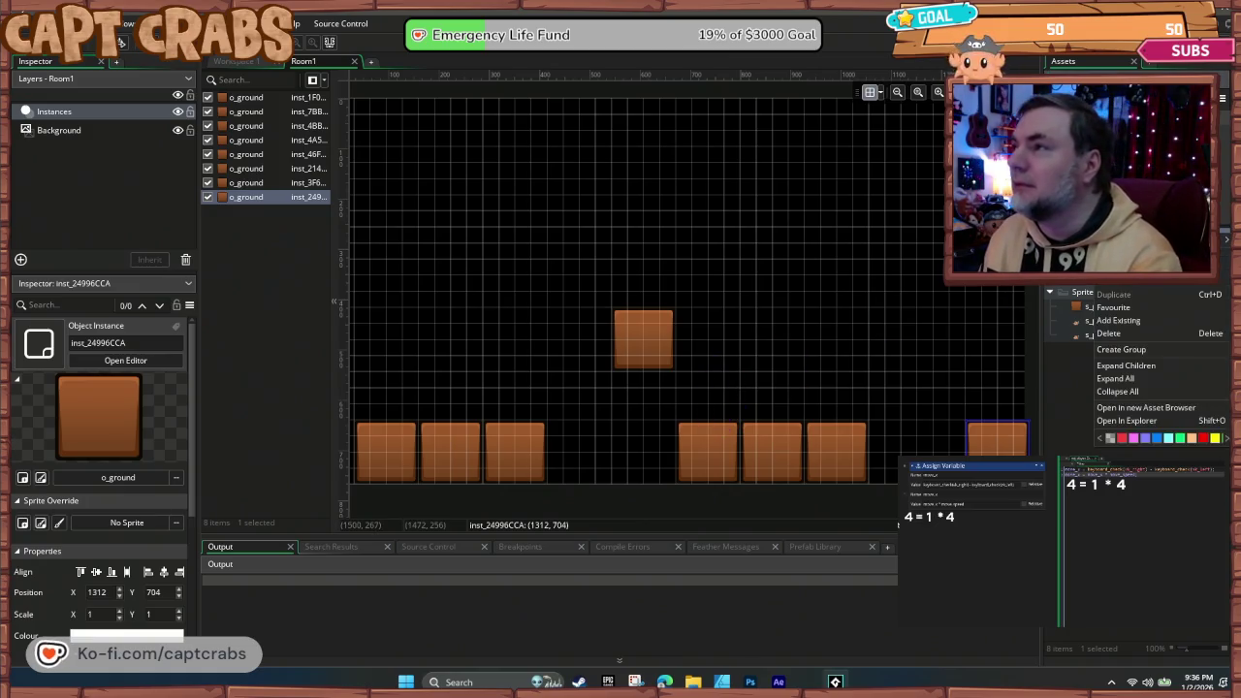
- Create an o_player object that uses the s_player_idle sprite
{"action": "left_click", "coordinate": [1158, 289]}
{"action": "right_click", "coordinate": [1158, 289]}
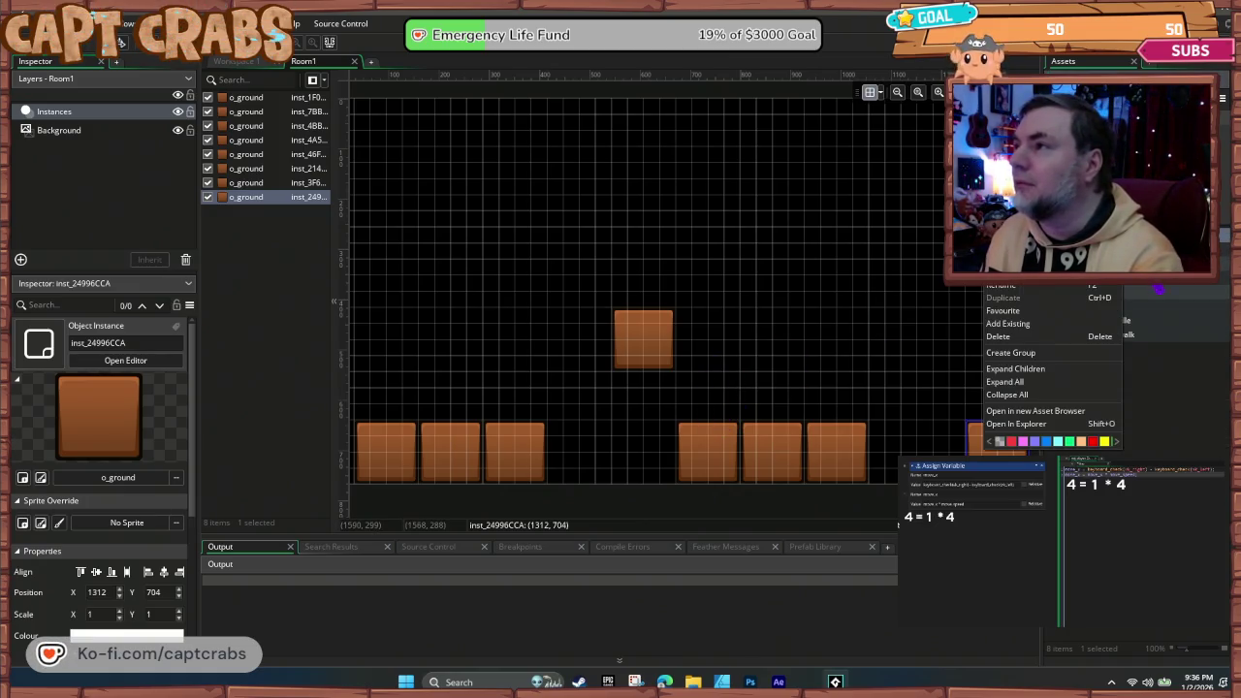
{"action": "key", "text": "Escape"}
{"action": "right_click", "coordinate": [1090, 276]}
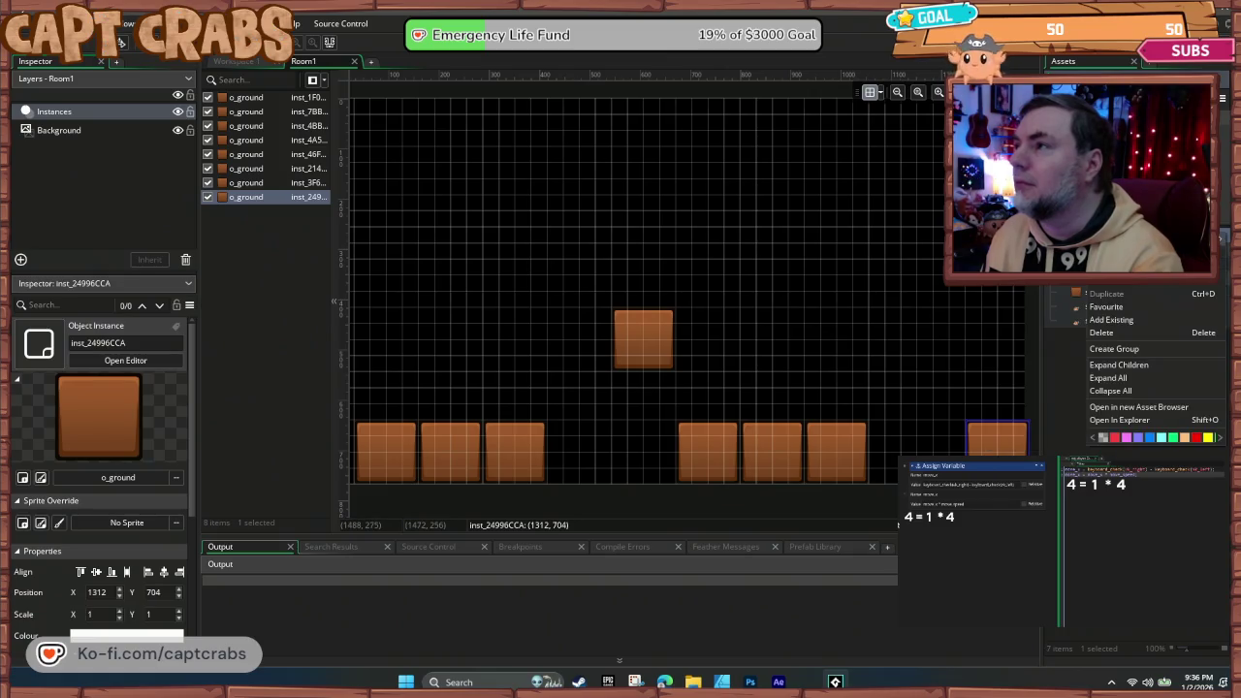
{"action": "mouse_move", "coordinate": [1095, 280]}
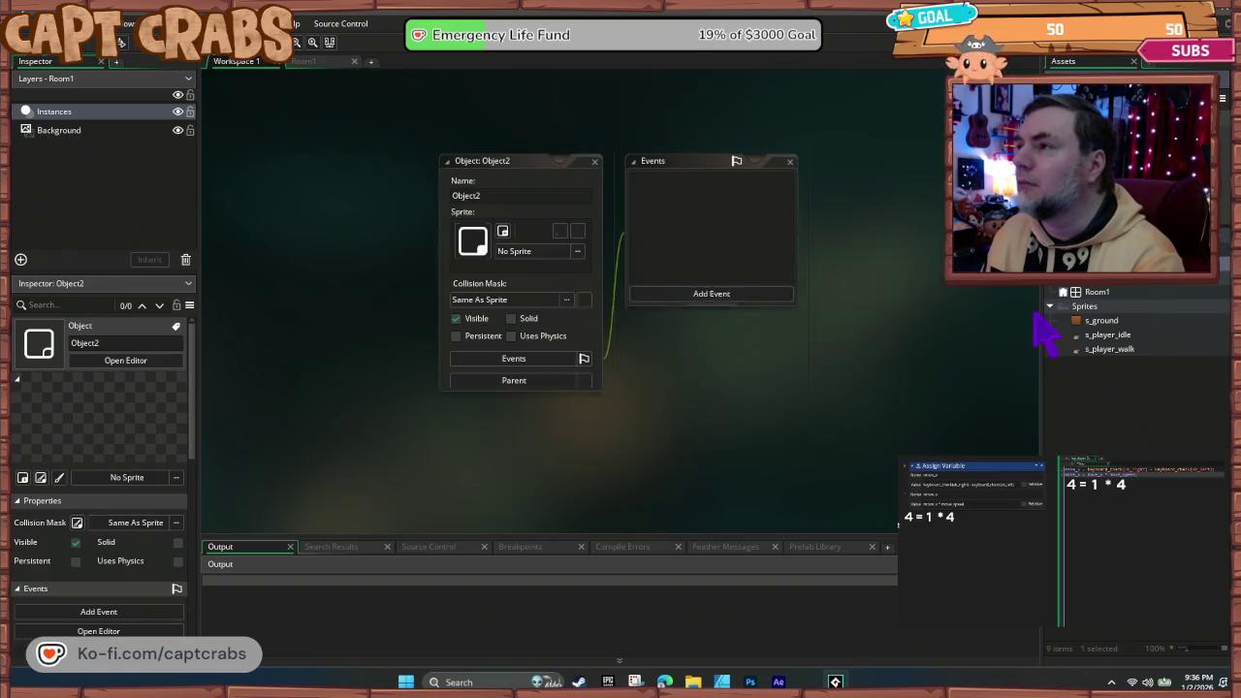
{"action": "left_click", "coordinate": [1027, 303]}
{"action": "type", "text": "o_player"}
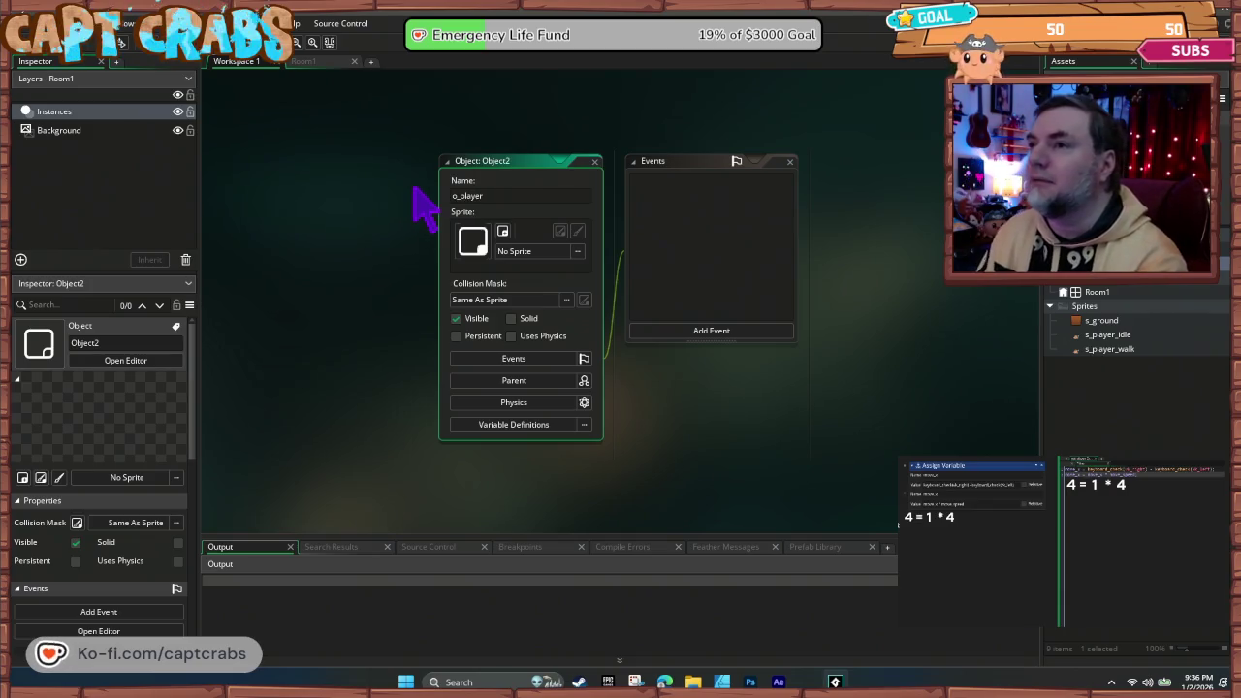
{"action": "left_click", "coordinate": [533, 252]}
{"action": "double_click", "coordinate": [683, 283]}
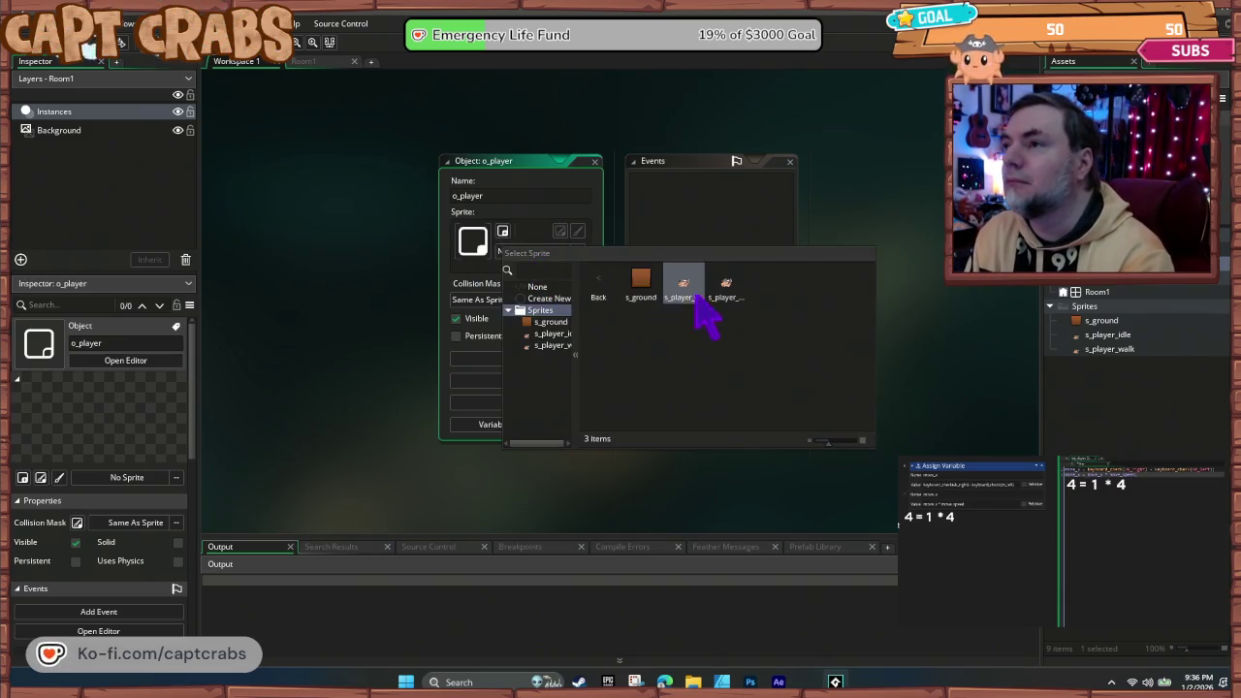
{"action": "double_click", "coordinate": [686, 289]}
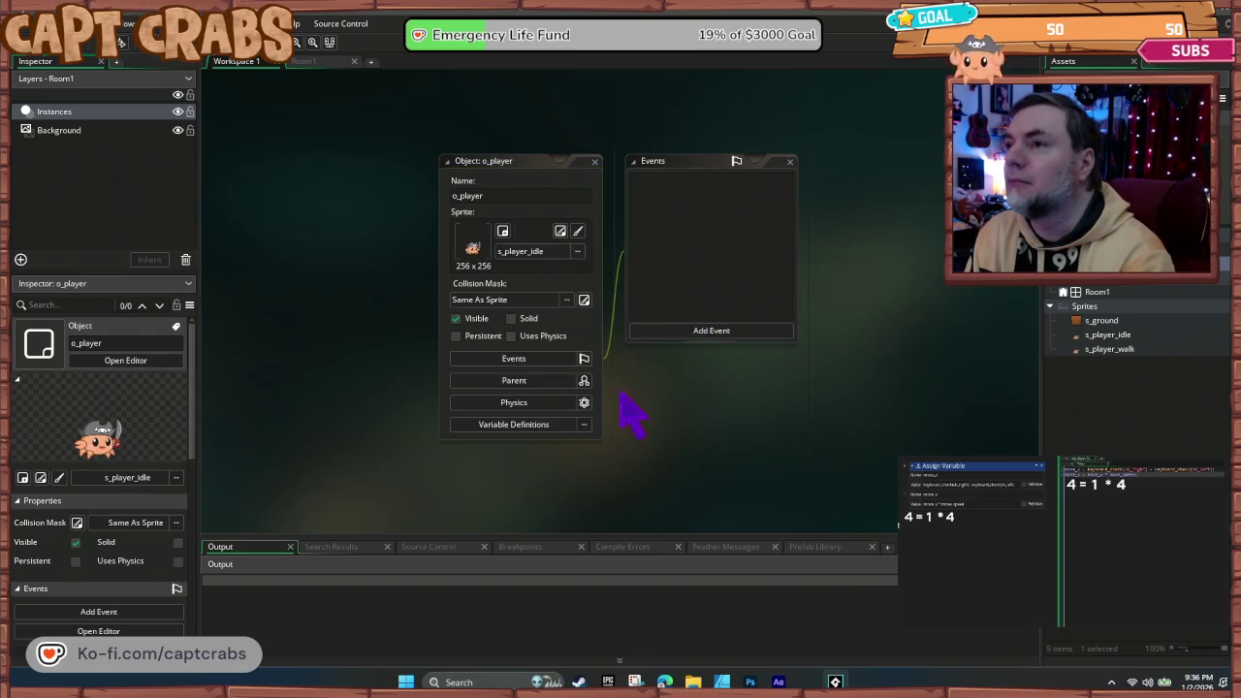
{"action": "left_click", "coordinate": [594, 160]}
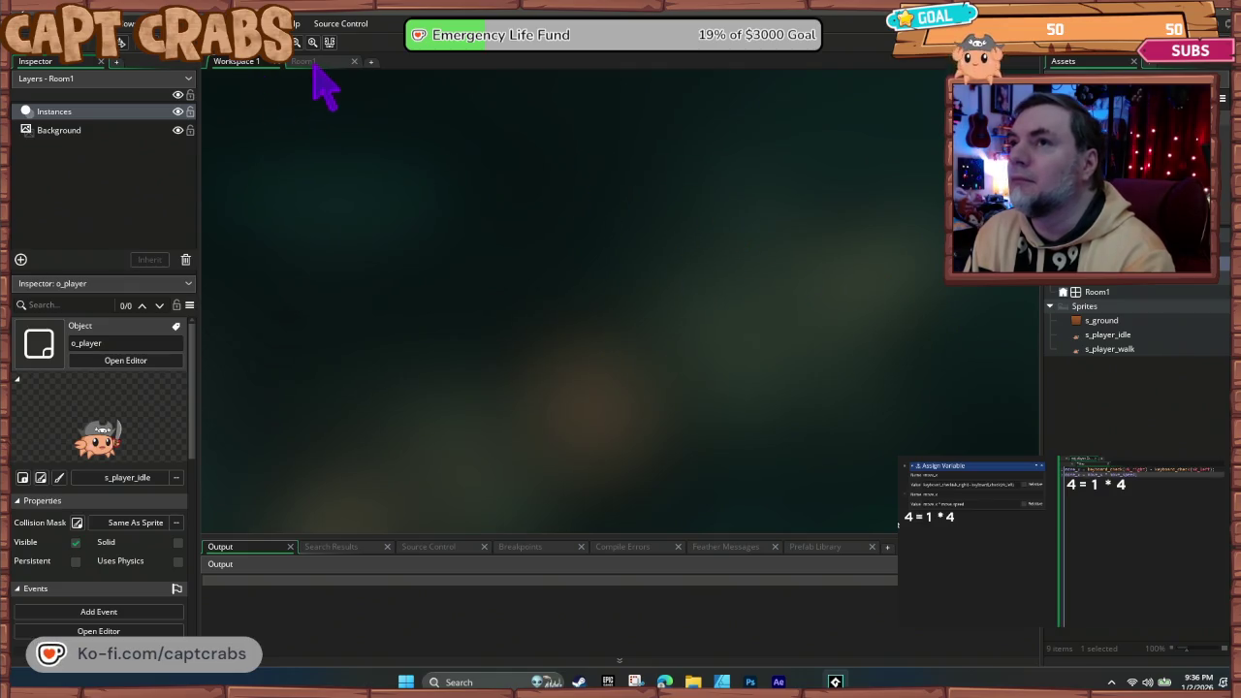
- Place the o_player crab on Room1's left ground blocks and open o_player for editing
{"action": "left_click", "coordinate": [315, 64]}
{"action": "mouse_move", "coordinate": [1085, 262]}
{"action": "left_mouse_down"}
{"action": "mouse_move", "coordinate": [498, 355]}
{"action": "mouse_move", "coordinate": [393, 436]}
{"action": "mouse_move", "coordinate": [402, 413]}
{"action": "left_mouse_up"}
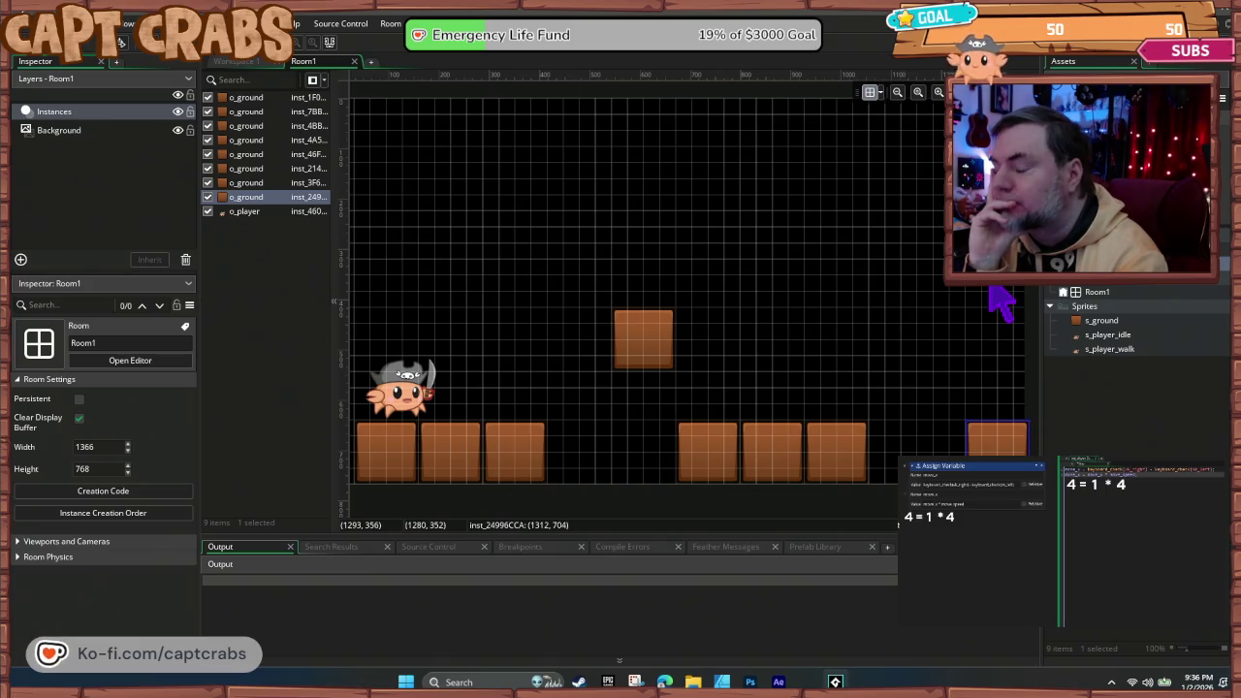
{"action": "right_click", "coordinate": [1096, 292]}
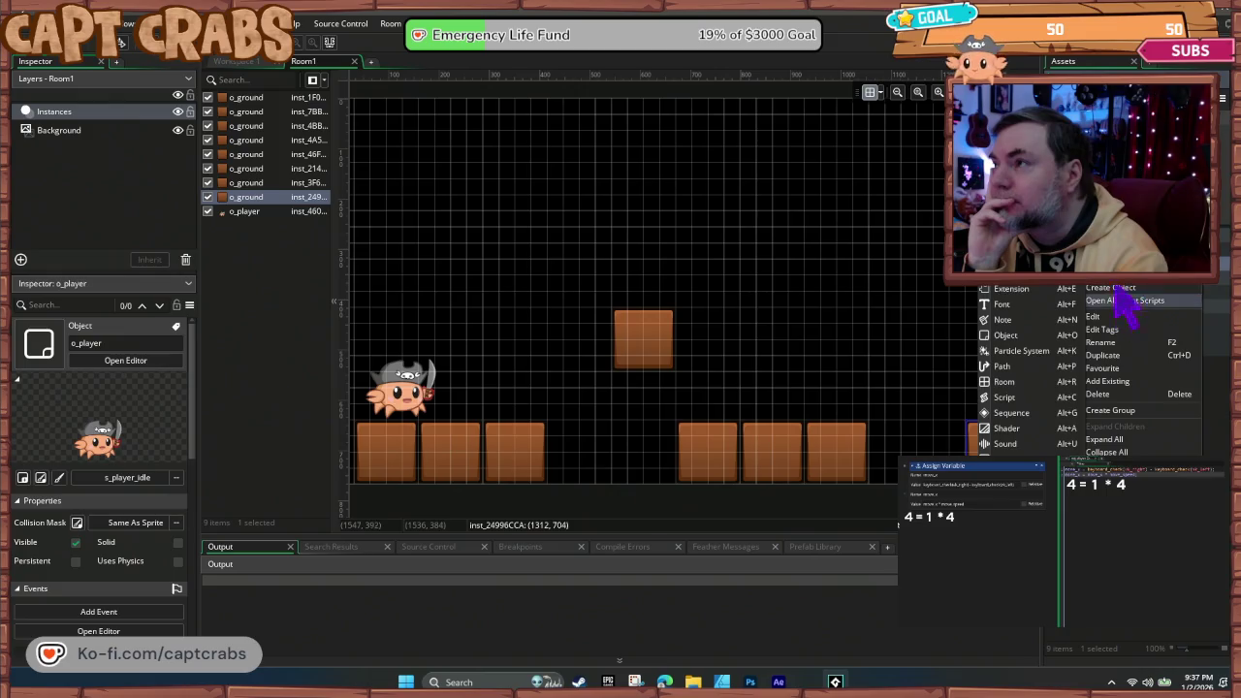
{"action": "left_click", "coordinate": [1113, 291]}
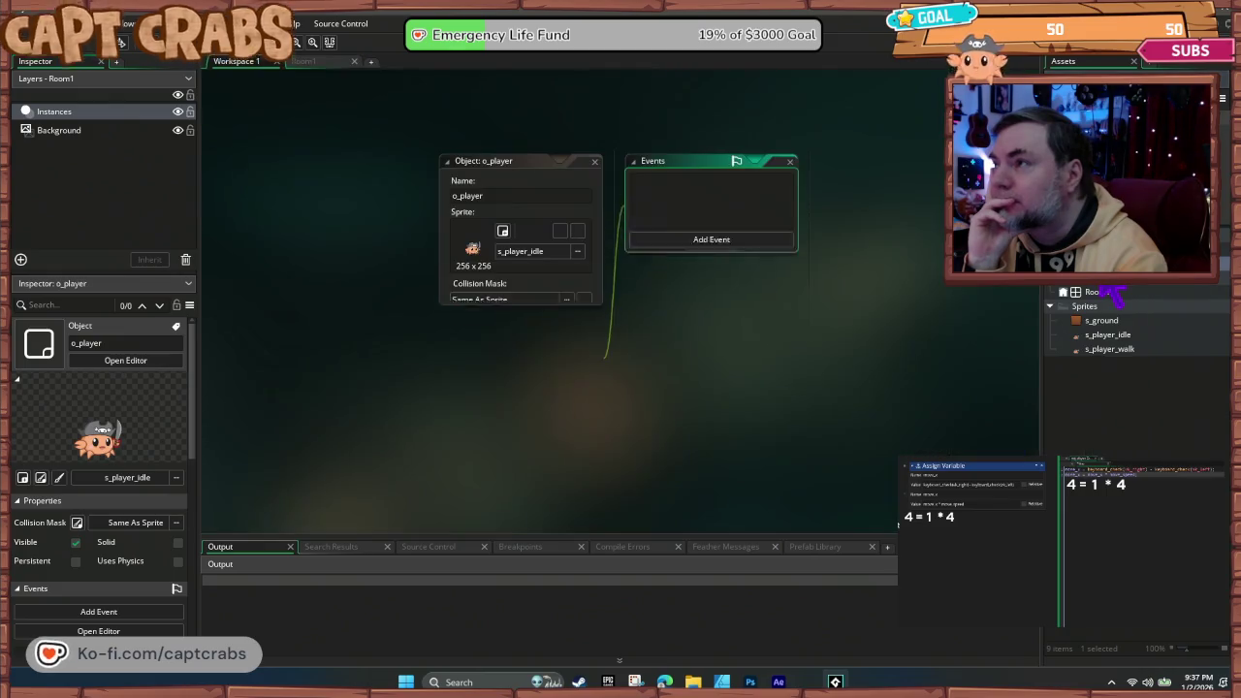
- Add a Create event to o_player and choose GML Visual as the scripting preference
{"action": "left_click_drag", "start_coordinate": [698, 456], "coordinate": [545, 424]}
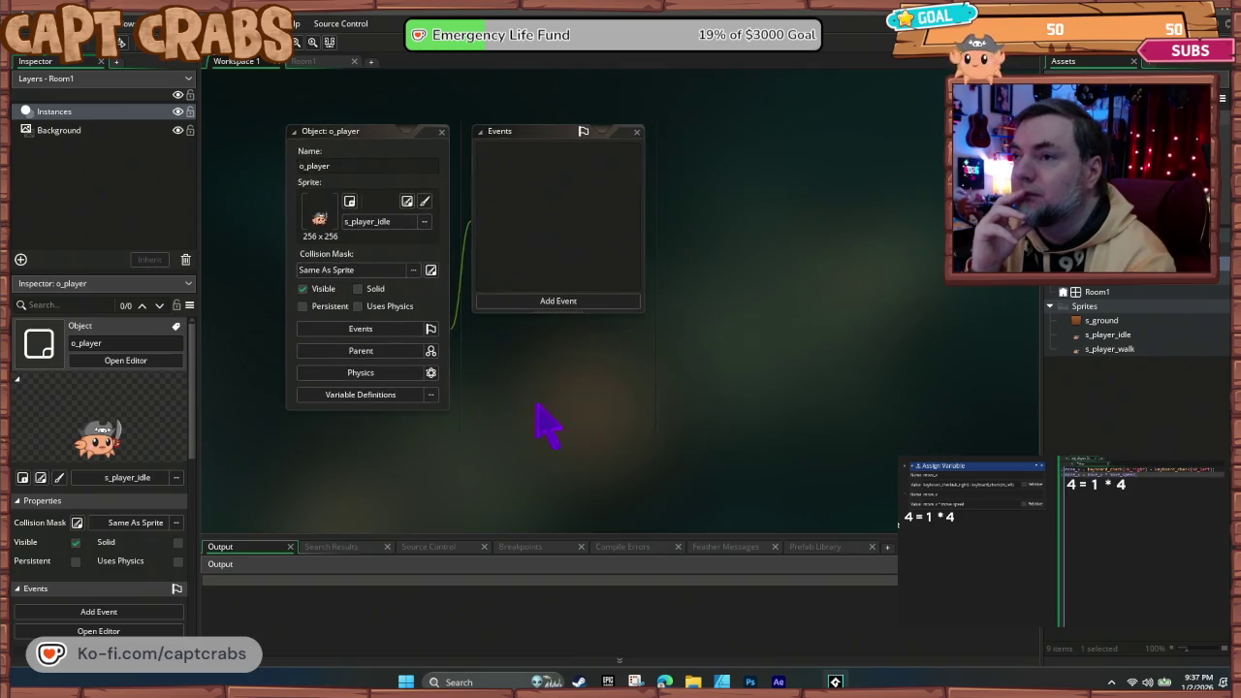
{"action": "left_click", "coordinate": [574, 302]}
{"action": "left_click", "coordinate": [612, 309]}
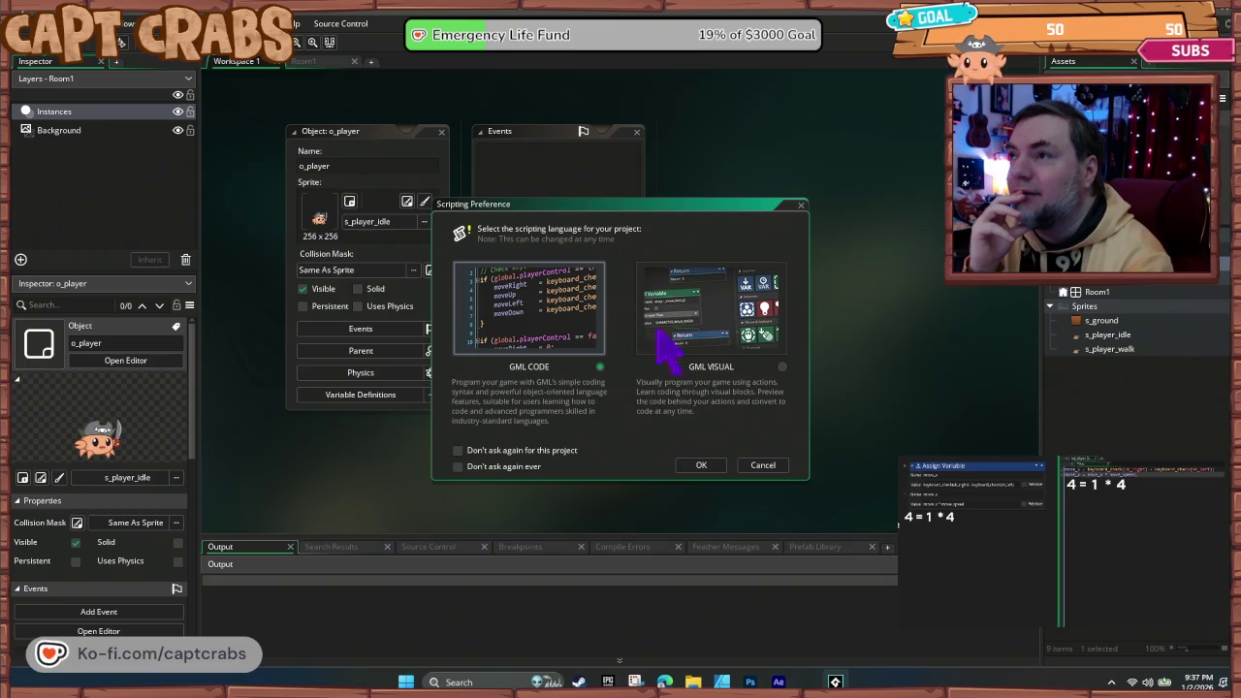
{"action": "left_click", "coordinate": [782, 367]}
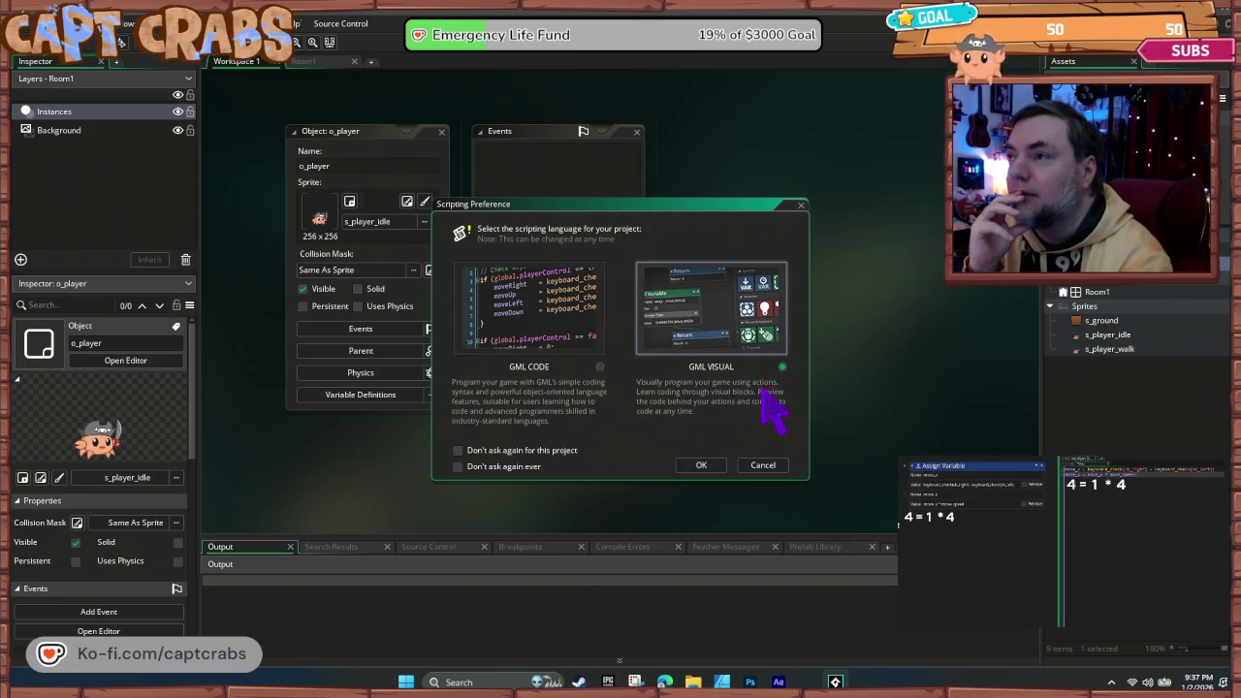
{"action": "left_click", "coordinate": [700, 465]}
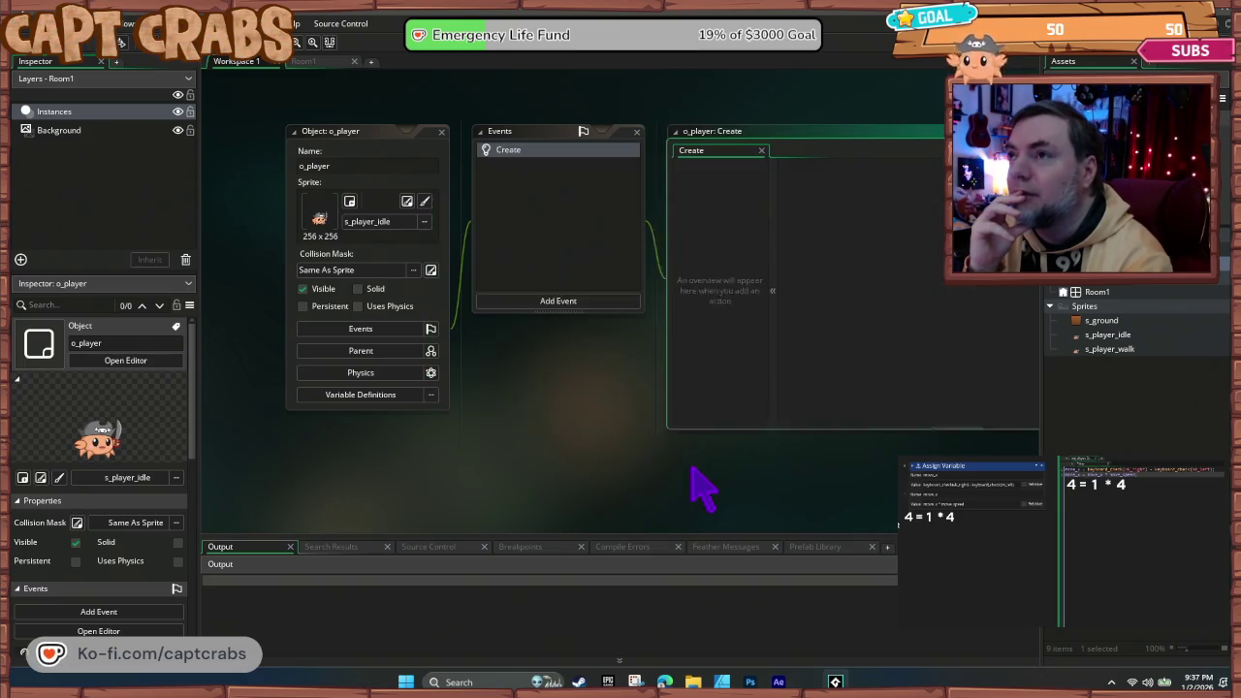
- Drag an Assign Variable block into the Create event with rows for move_x and move_y
{"action": "mouse_move", "coordinate": [939, 297]}
{"action": "left_mouse_down"}
{"action": "mouse_move", "coordinate": [872, 276]}
{"action": "mouse_move", "coordinate": [694, 265]}
{"action": "mouse_move", "coordinate": [694, 277]}
{"action": "left_mouse_up"}
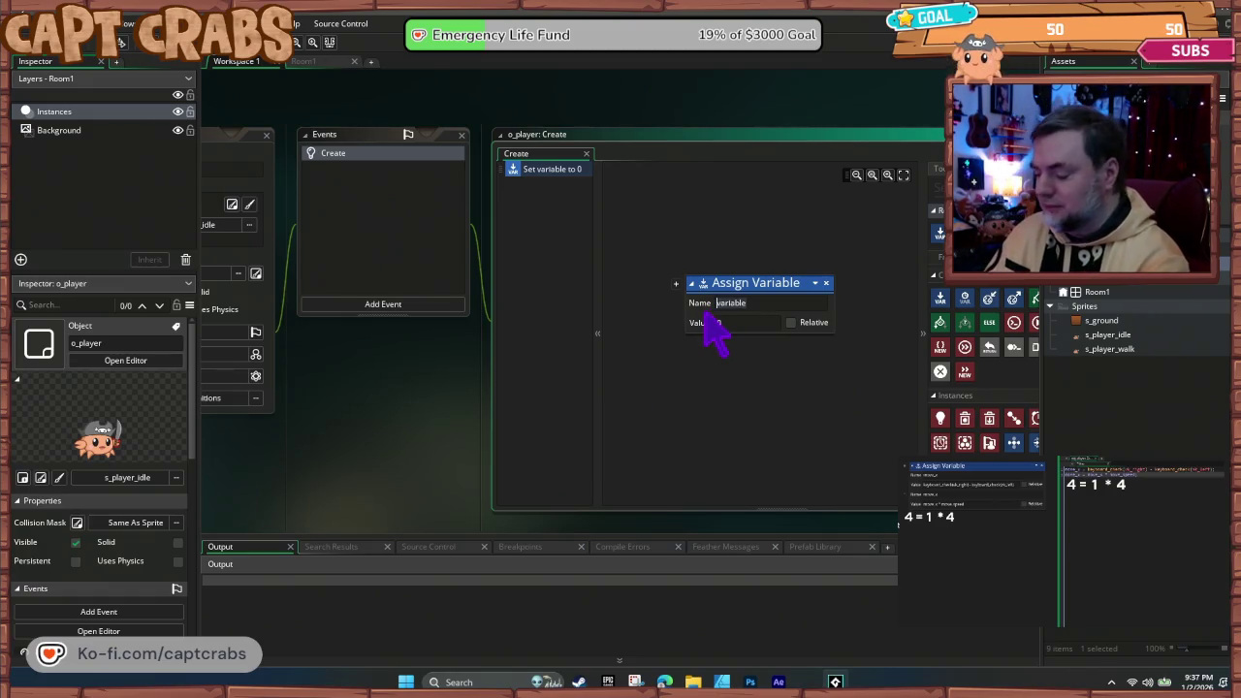
{"action": "type", "text": "move_x"}
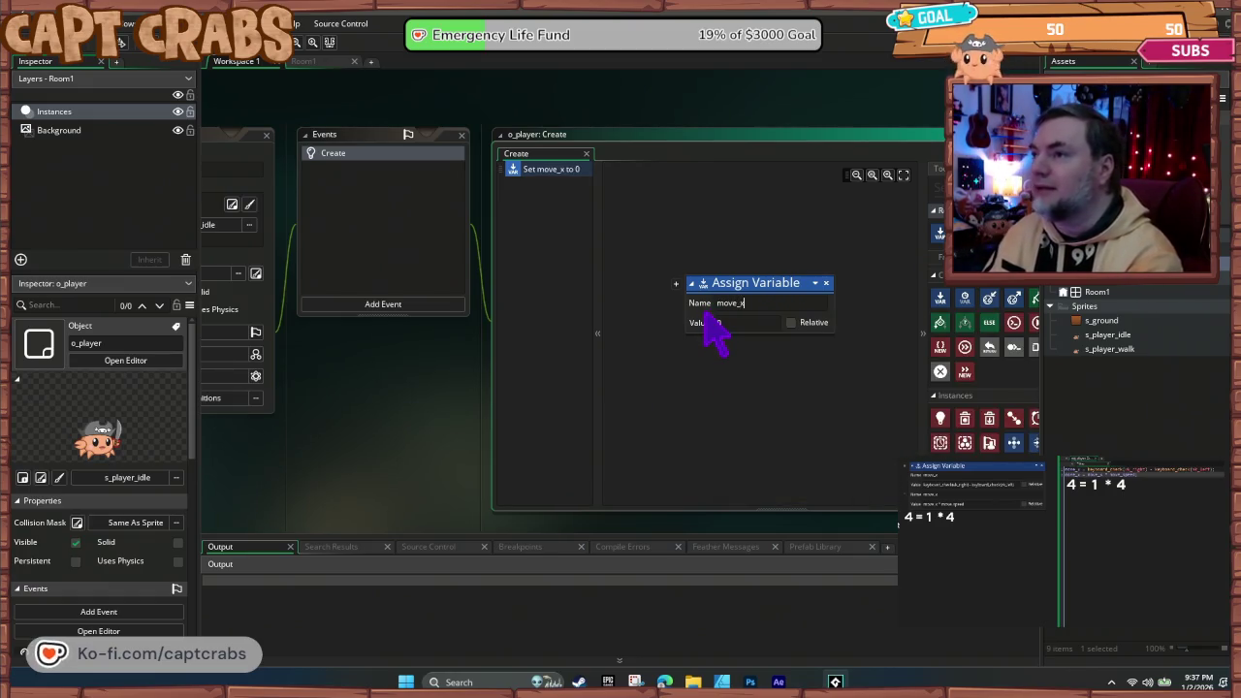
{"action": "left_click", "coordinate": [675, 283]}
{"action": "type", "text": "mo"}
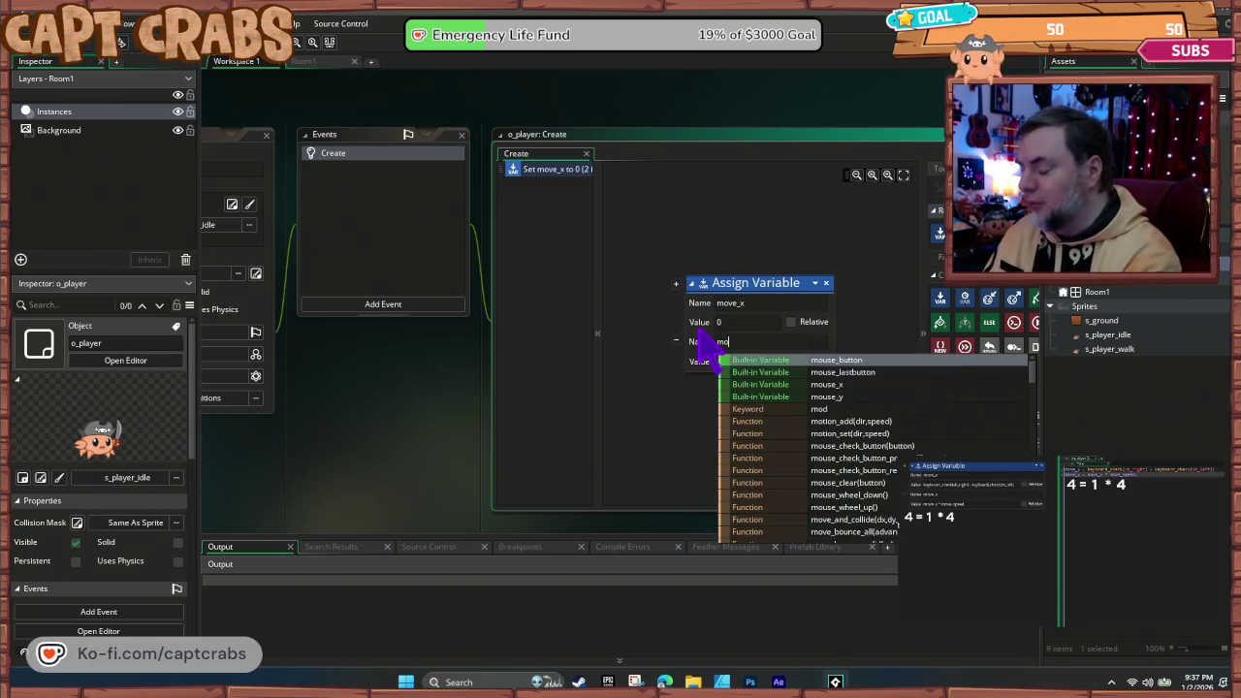
{"action": "type", "text": "ve_y"}
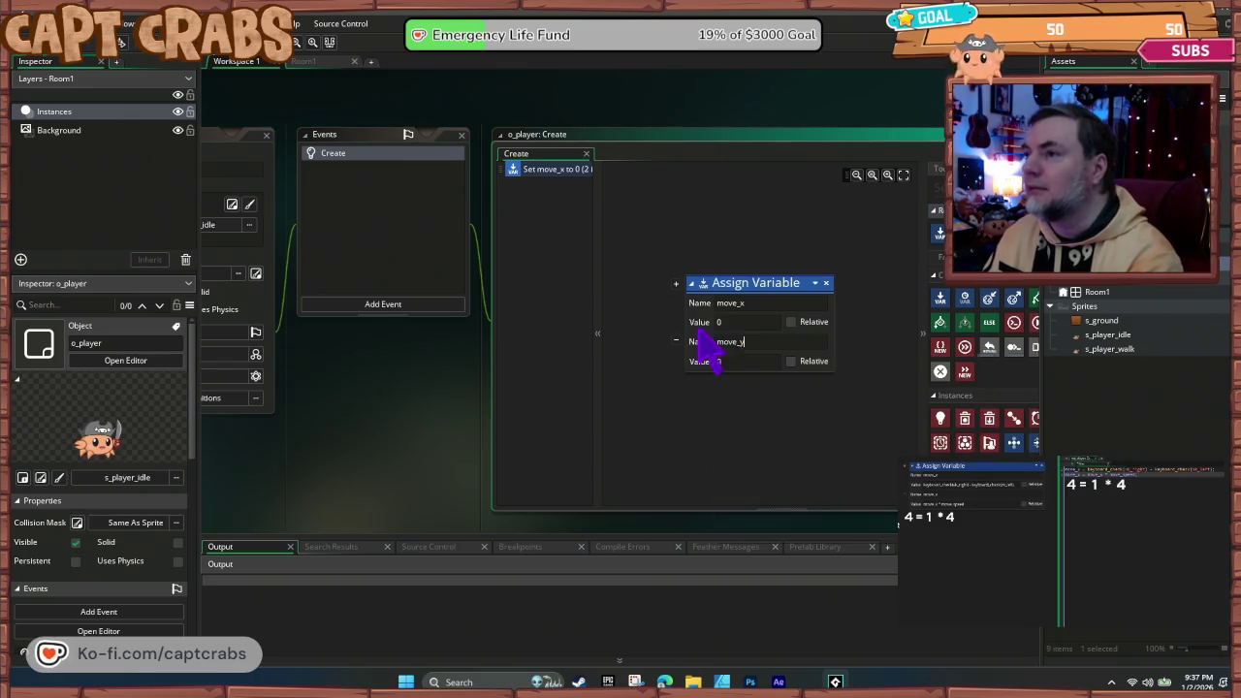
{"action": "left_click", "coordinate": [676, 341]}
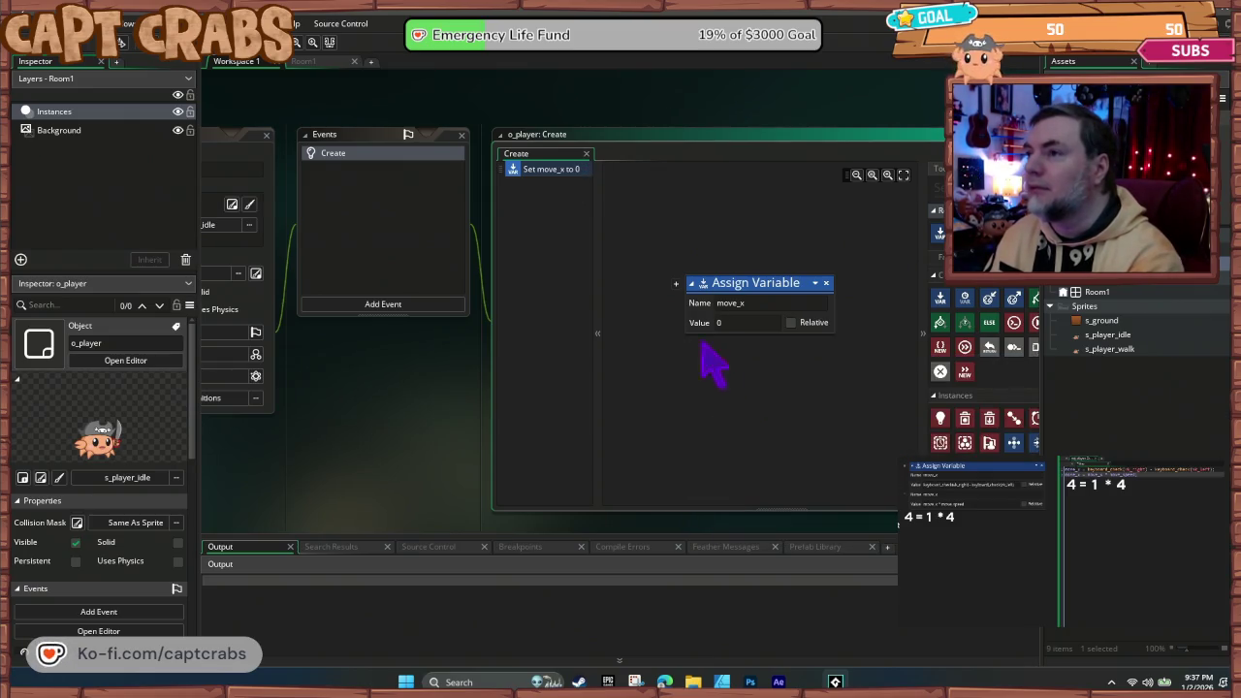
{"action": "left_click", "coordinate": [673, 283]}
{"action": "left_click", "coordinate": [675, 283]}
{"action": "left_click", "coordinate": [675, 283]}
{"action": "left_click", "coordinate": [676, 283]}
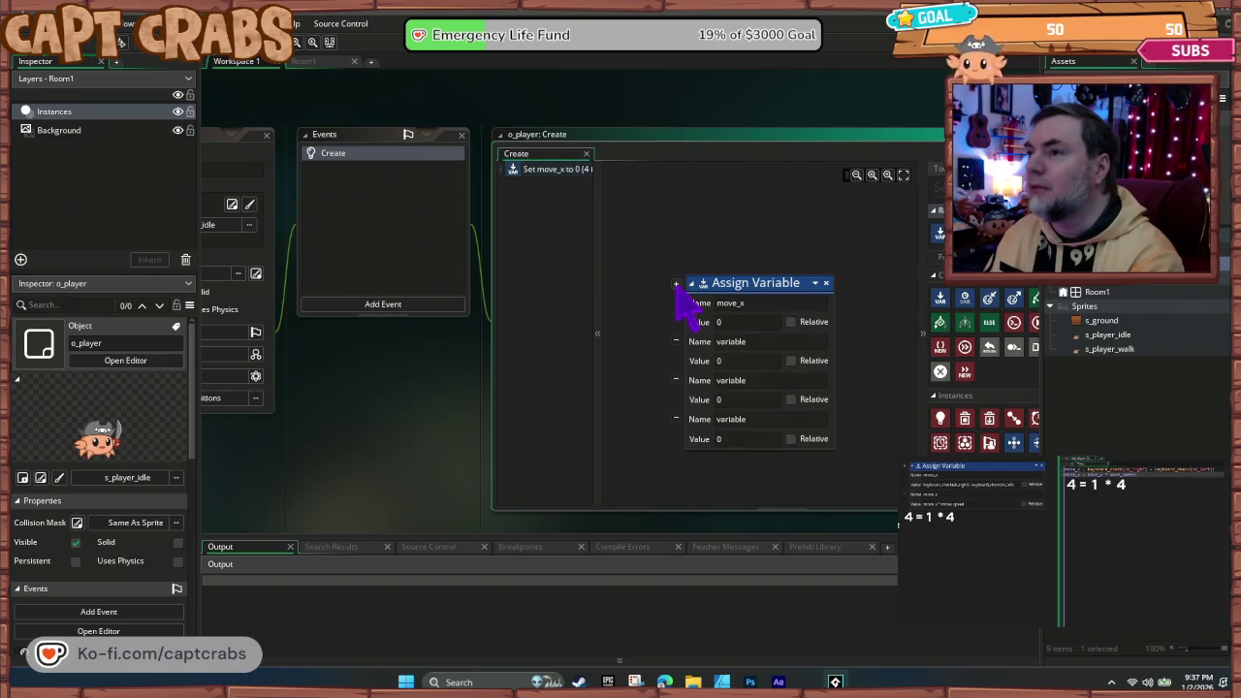
{"action": "left_click", "coordinate": [722, 360]}
{"action": "type", "text": "move_y"}
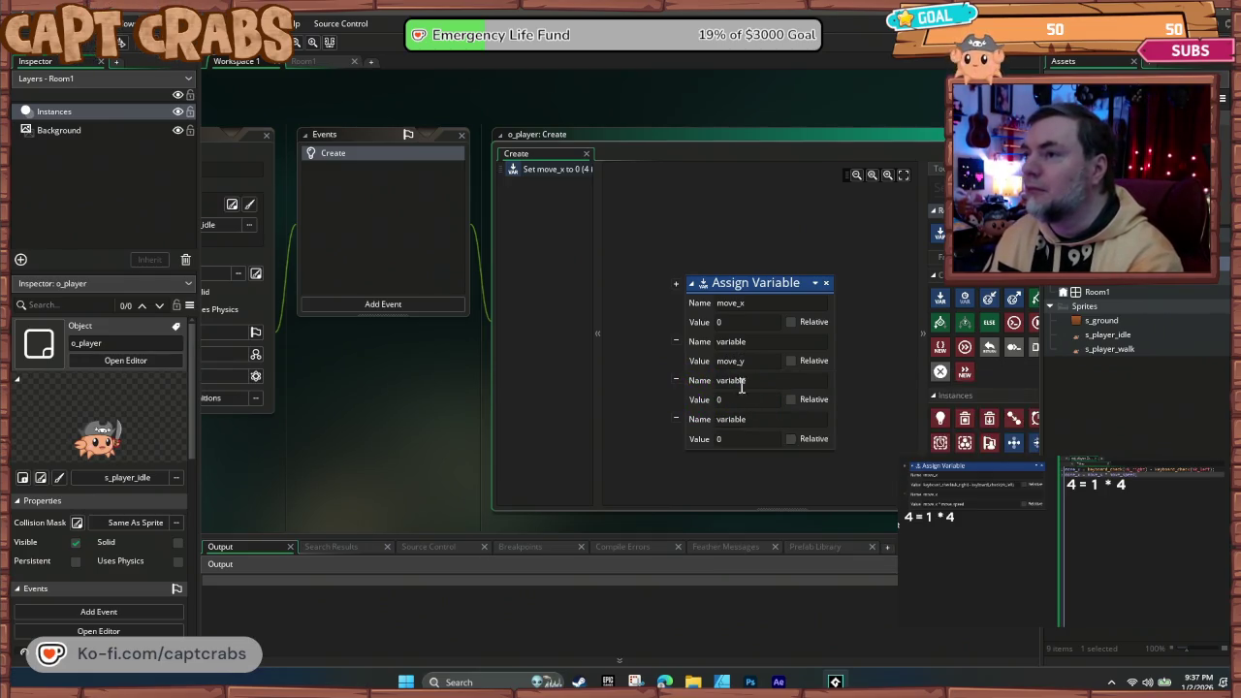
- Fill the remaining rows as jump_speed and hor_speed, giving hor_speed the value 6
{"action": "key", "text": "BackSpace"}
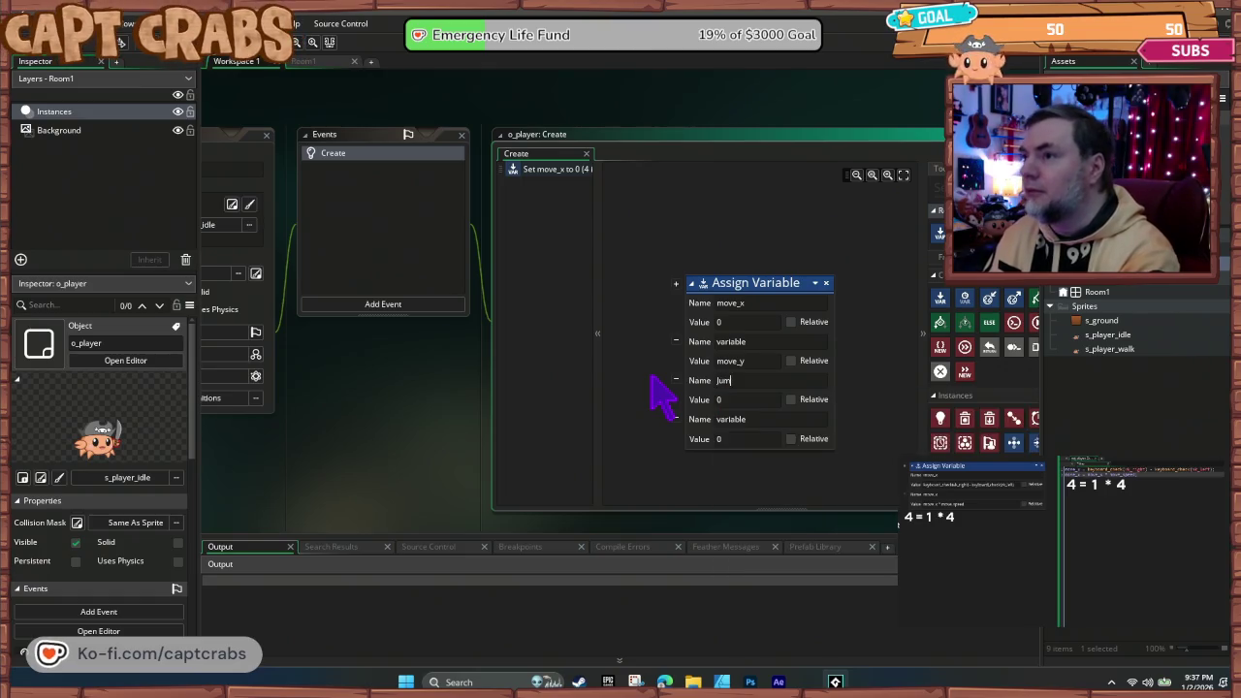
{"action": "type", "text": "jump_speed"}
{"action": "key", "text": "Tab"}
{"action": "type", "text": "16"}
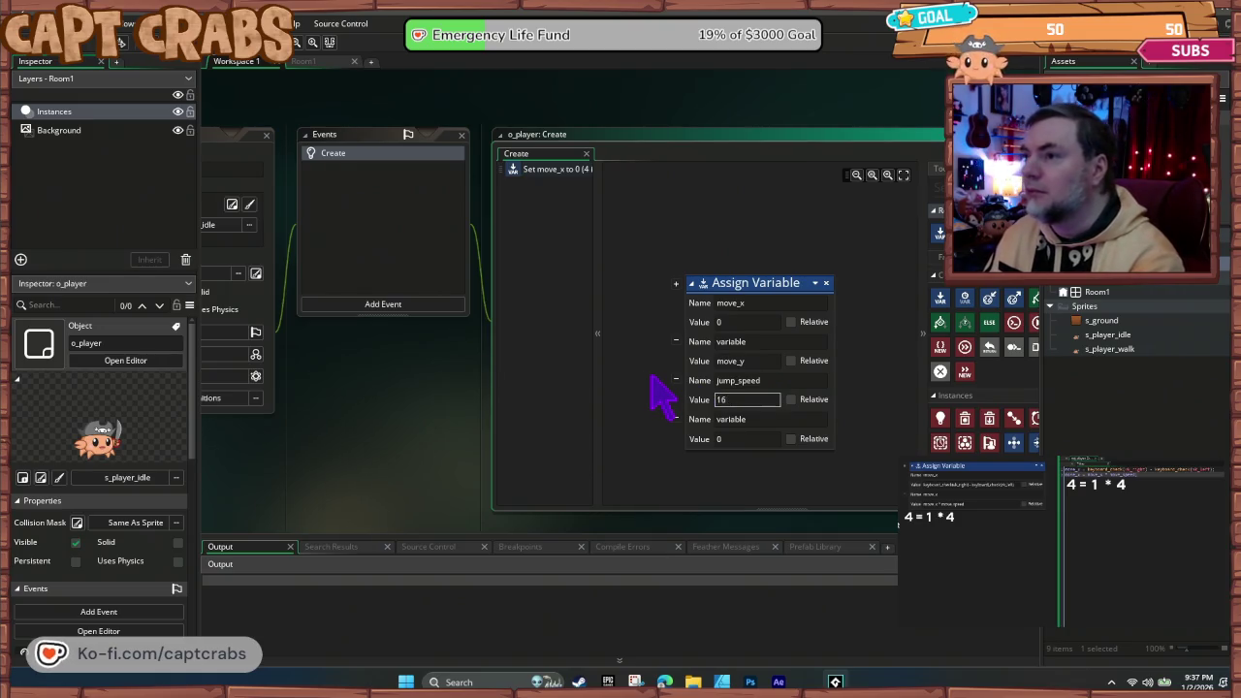
{"action": "left_click", "coordinate": [775, 418]}
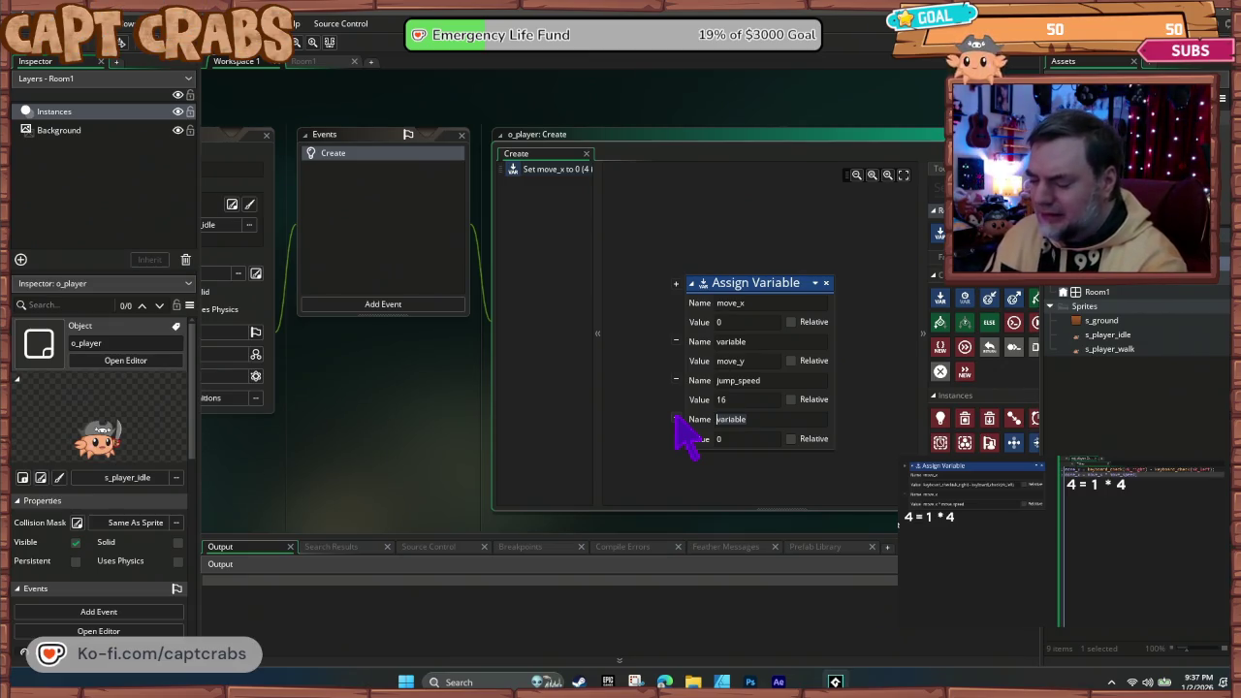
{"action": "type", "text": "ho"}
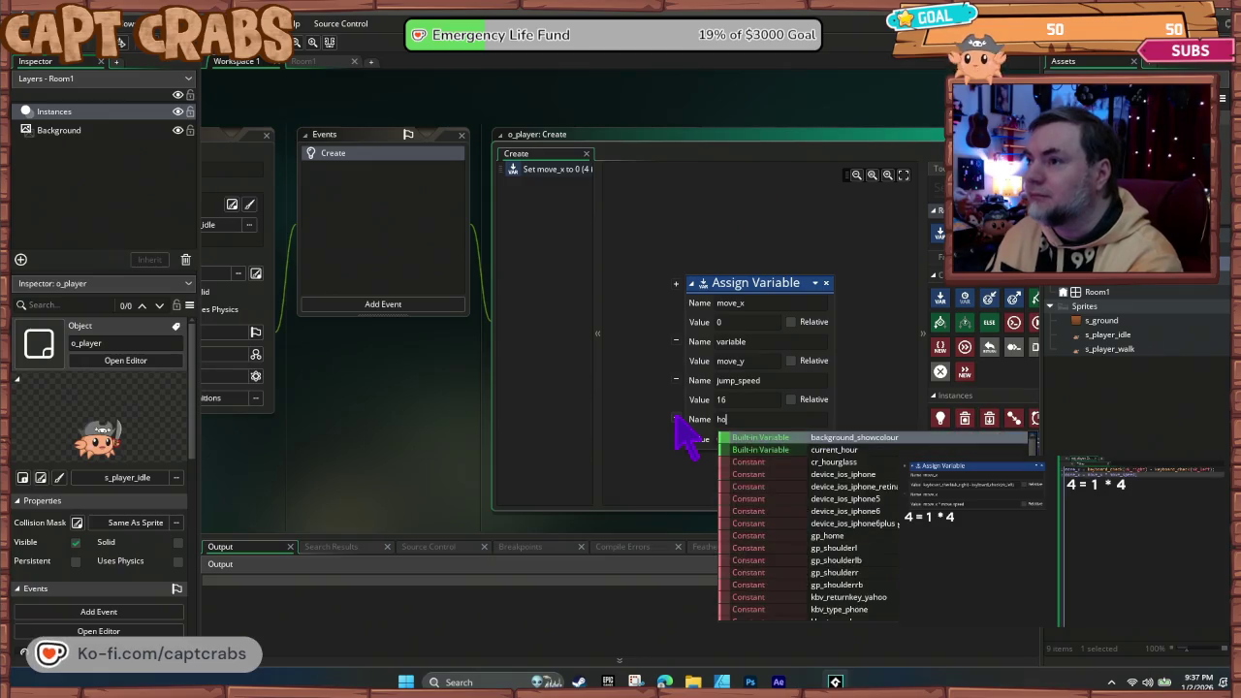
{"action": "type", "text": "r"}
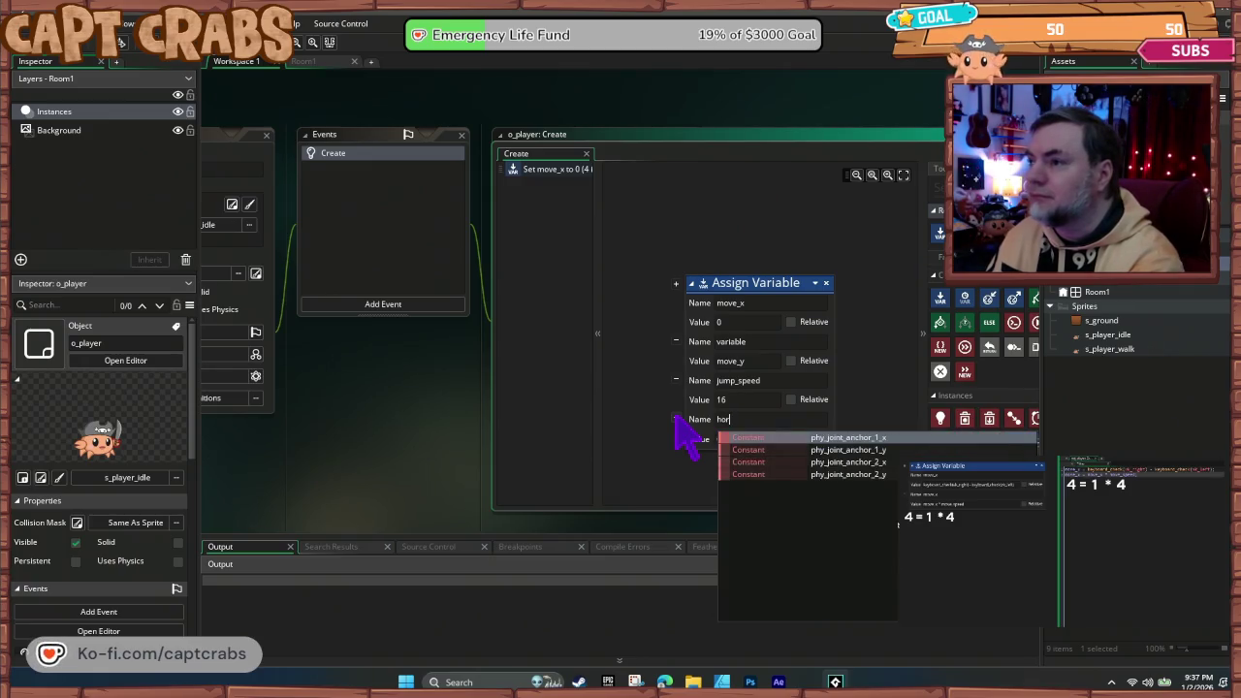
{"action": "type", "text": "_s"}
{"action": "key", "text": "BackSpace"}
{"action": "key", "text": "BackSpace"}
{"action": "key", "text": "BackSpace"}
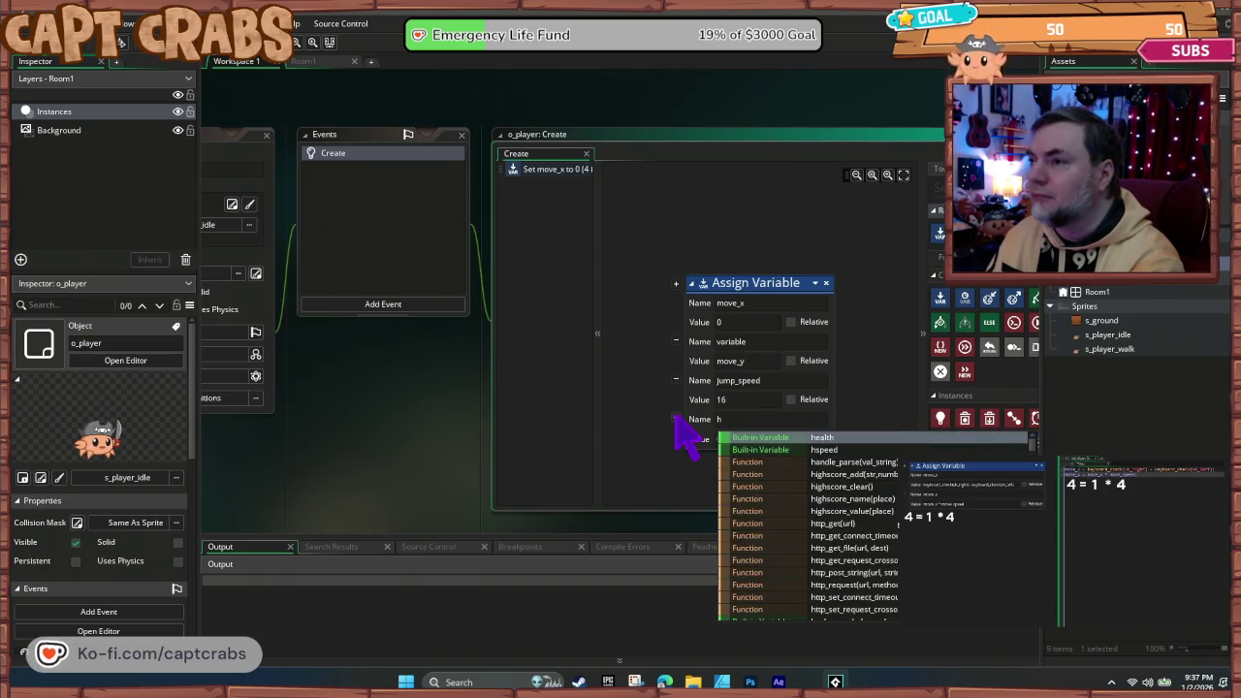
{"action": "type", "text": "or_speed"}
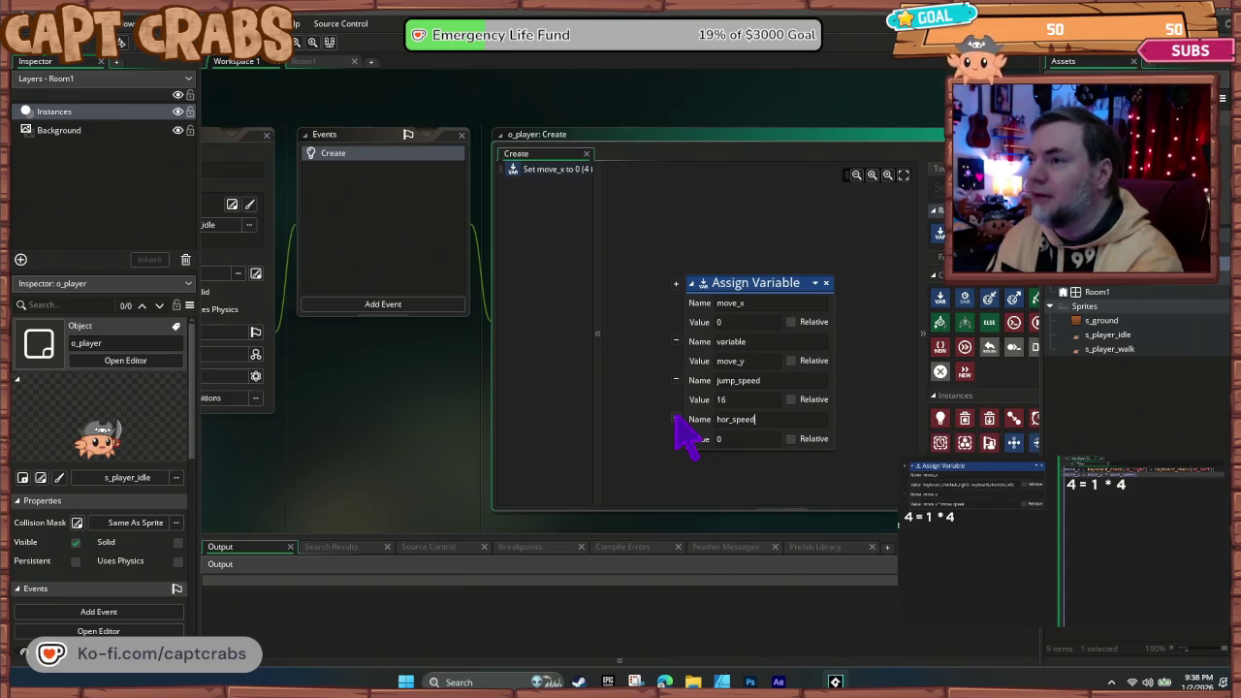
{"action": "key", "text": "Tab"}
{"action": "type", "text": "6"}
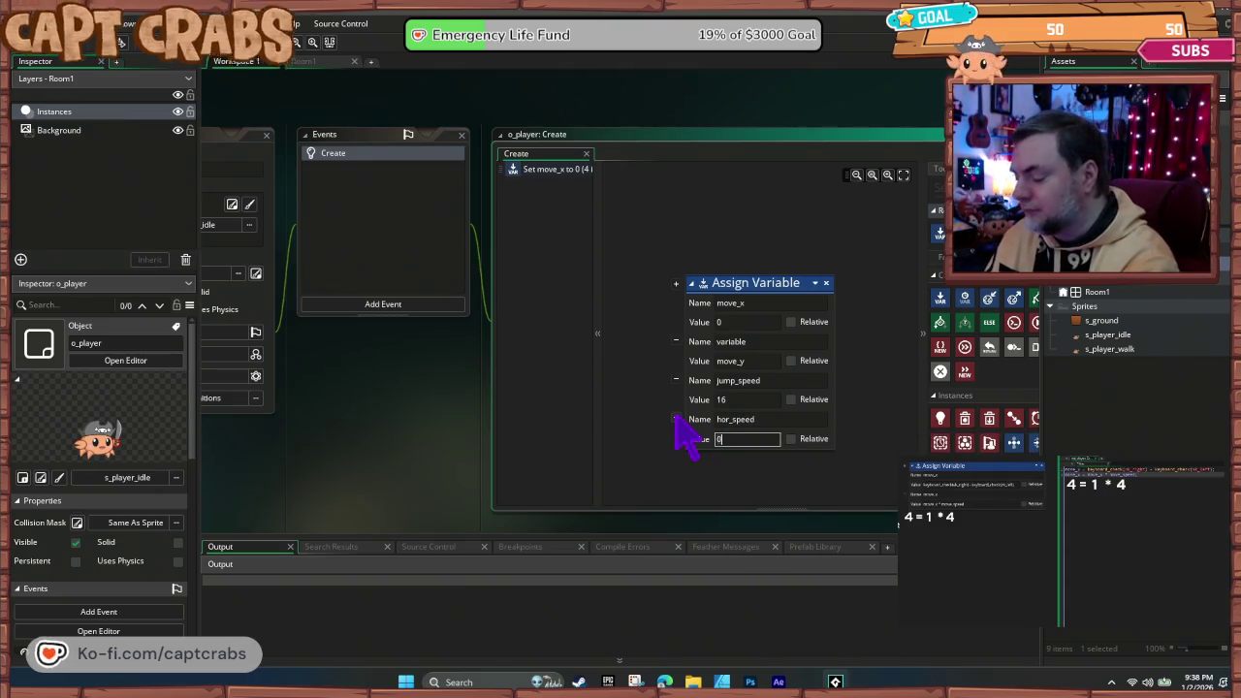
{"action": "key", "text": "Return"}
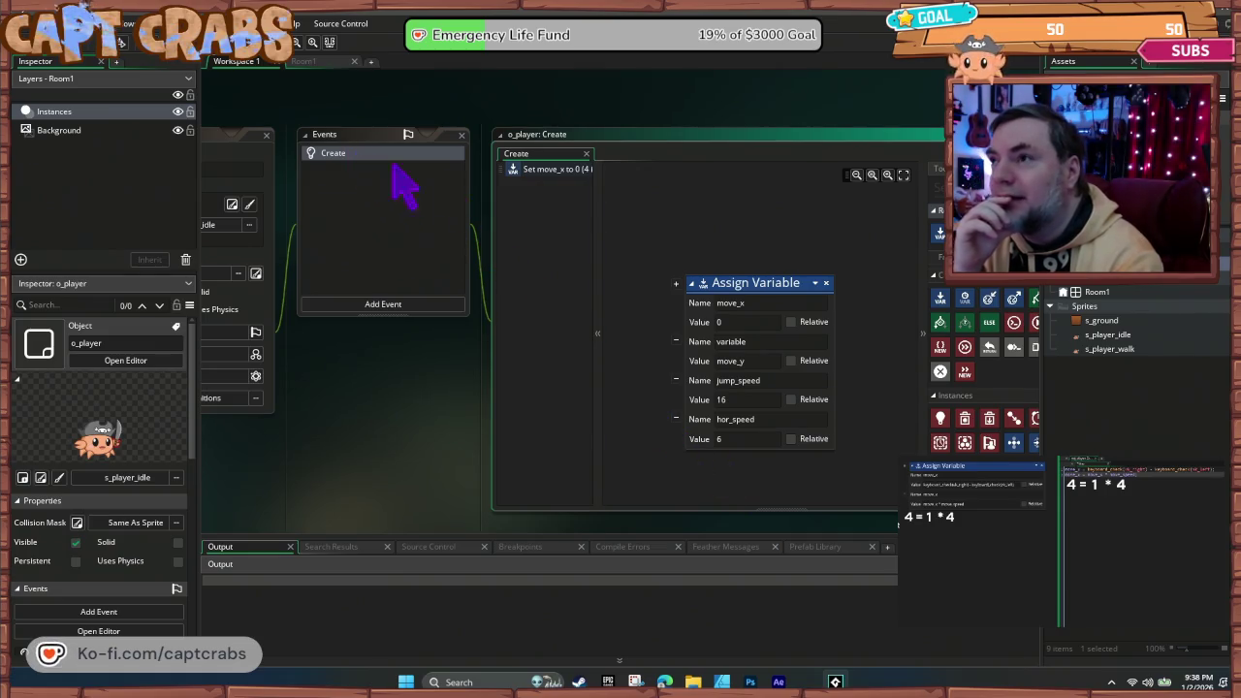
{"action": "mouse_move", "coordinate": [755, 283]}
{"action": "left_mouse_down"}
{"action": "mouse_move", "coordinate": [753, 242]}
{"action": "mouse_move", "coordinate": [762, 254]}
{"action": "left_mouse_up"}
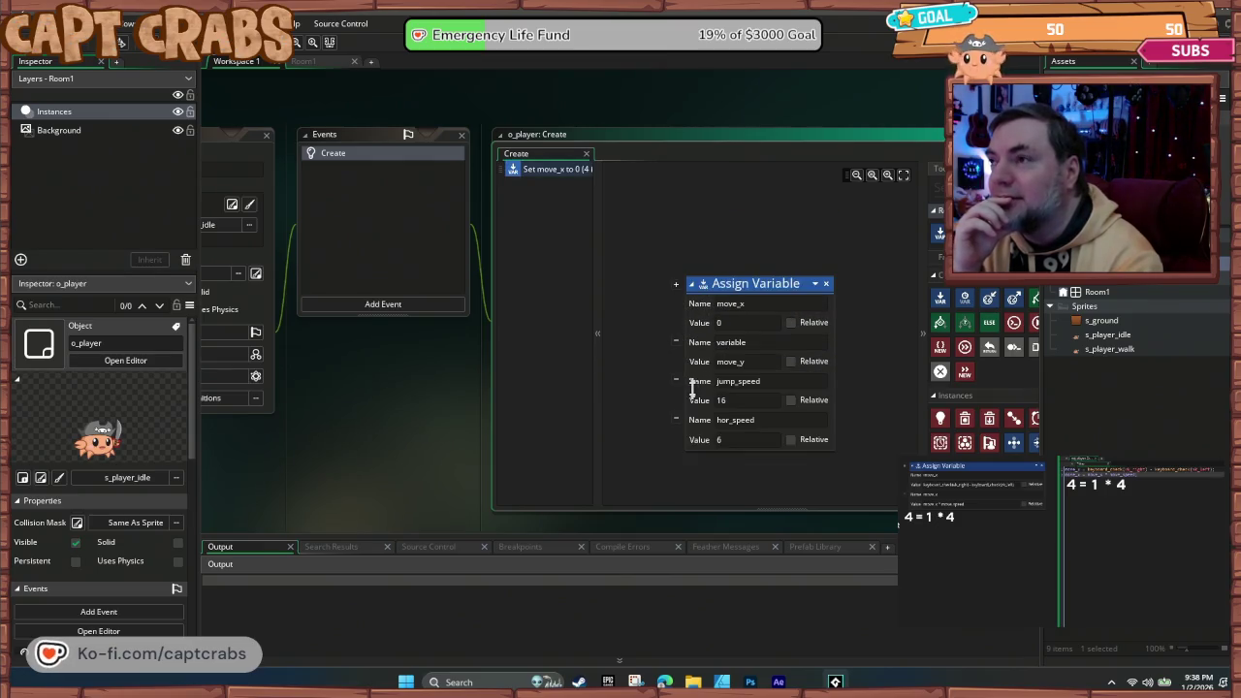
{"action": "left_click", "coordinate": [373, 304]}
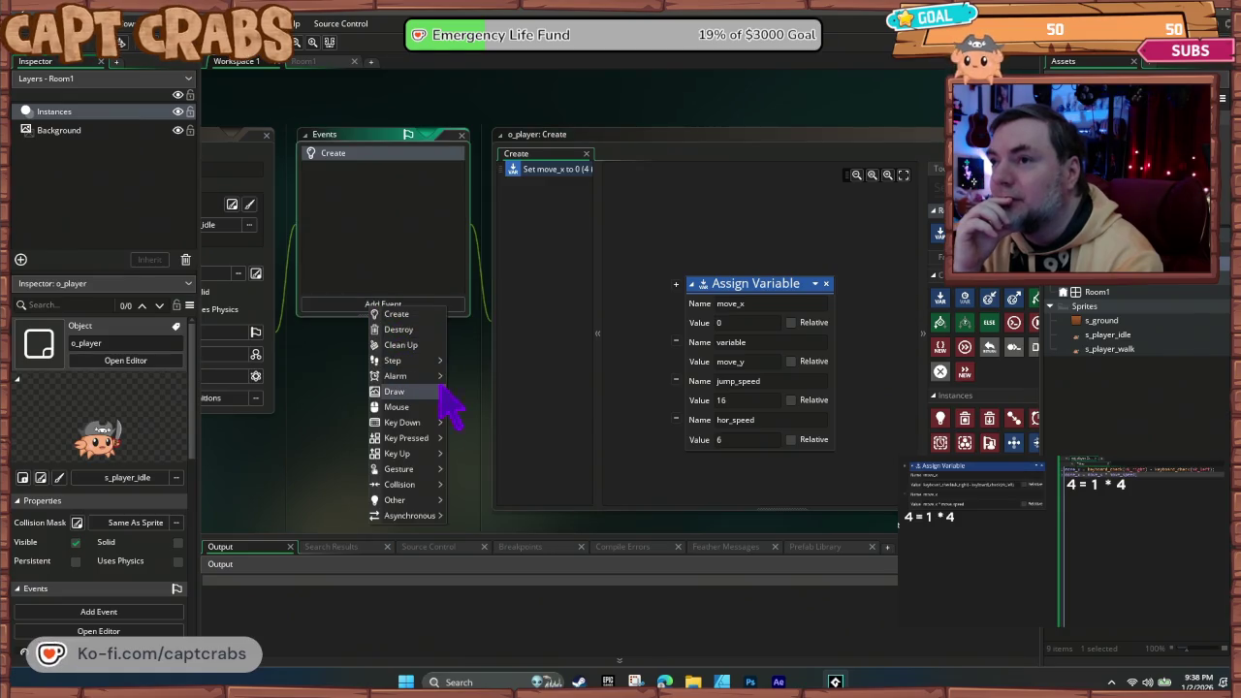
- Add a Step event to o_player with an If Key Down check on the right arrow key
{"action": "mouse_move", "coordinate": [433, 362]}
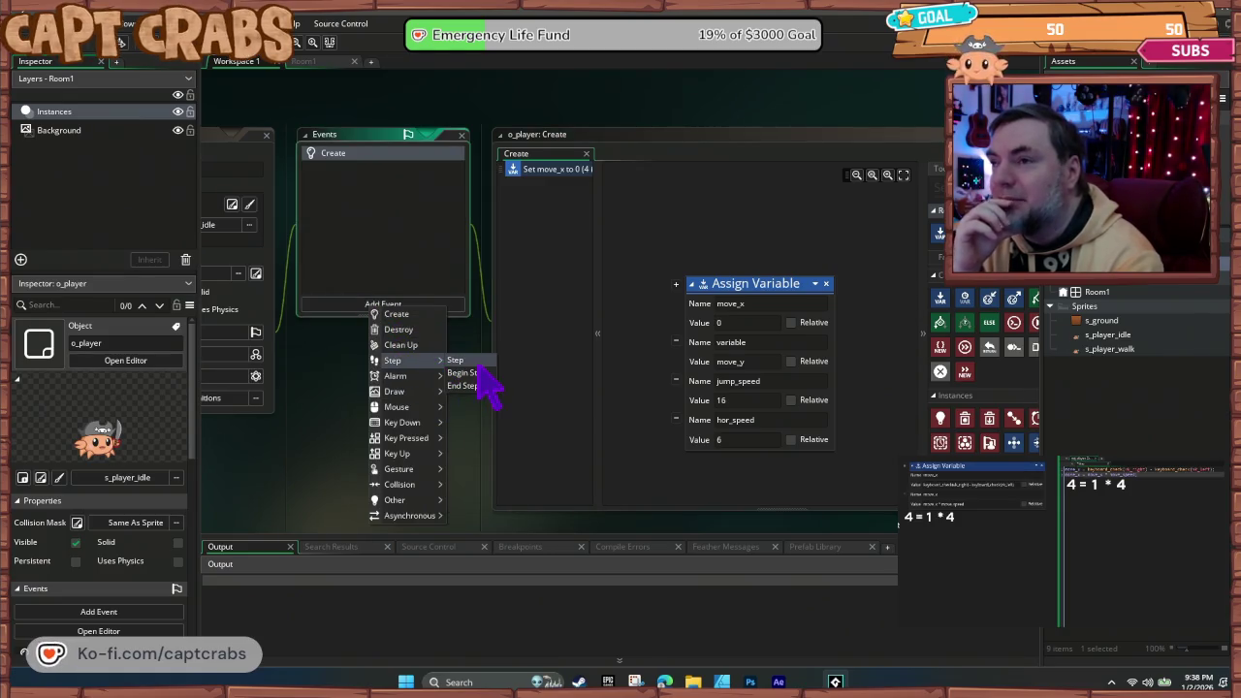
{"action": "left_click", "coordinate": [476, 362]}
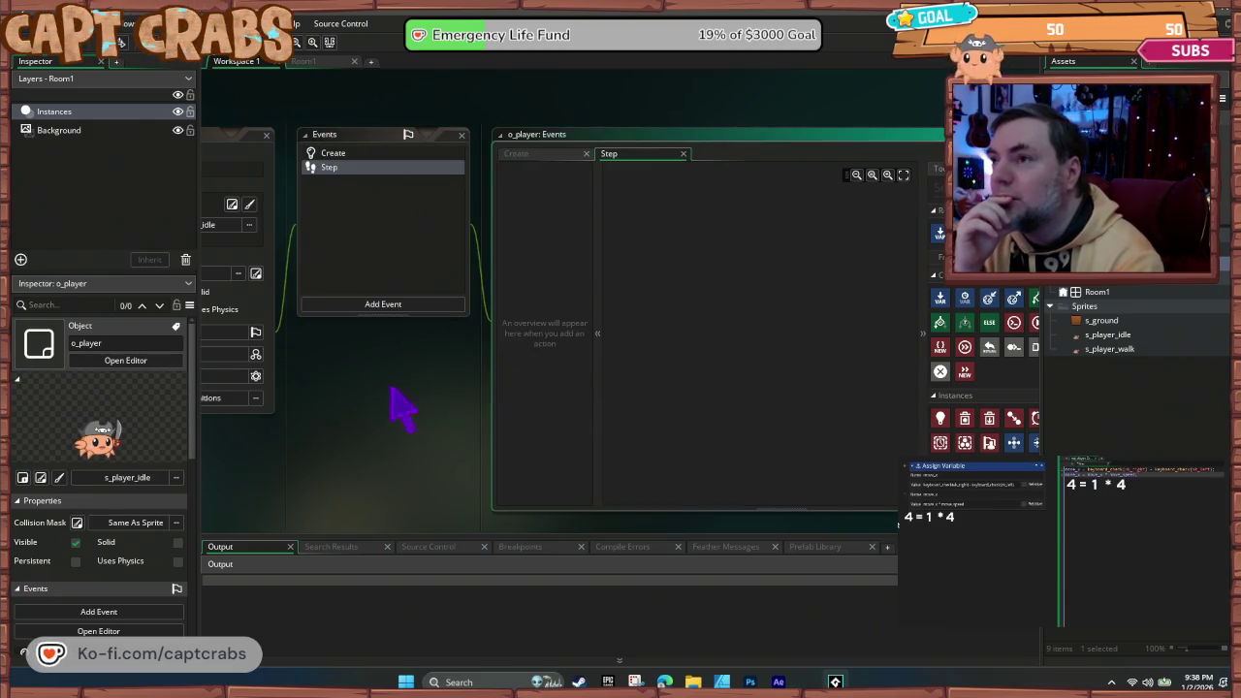
{"action": "left_click_drag", "start_coordinate": [396, 407], "coordinate": [291, 397]}
{"action": "scroll", "coordinate": [895, 371], "scroll_direction": "down", "scroll_amount": 5}
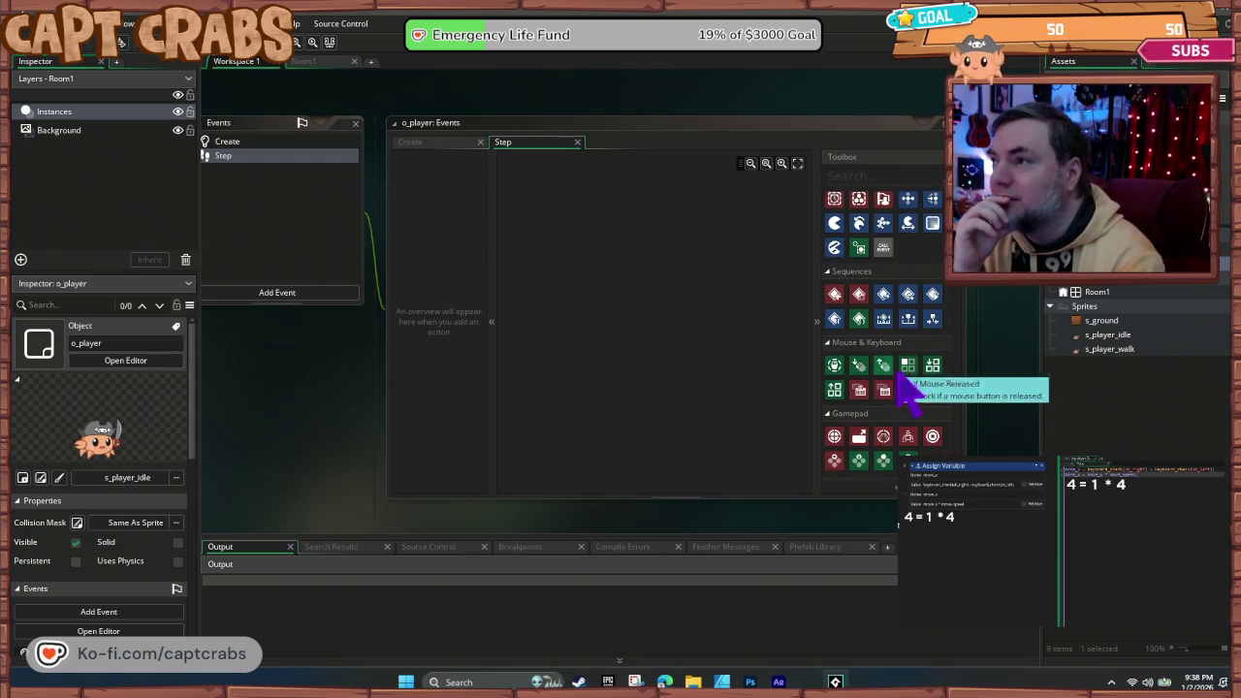
{"action": "left_click_drag", "start_coordinate": [931, 364], "coordinate": [590, 245]}
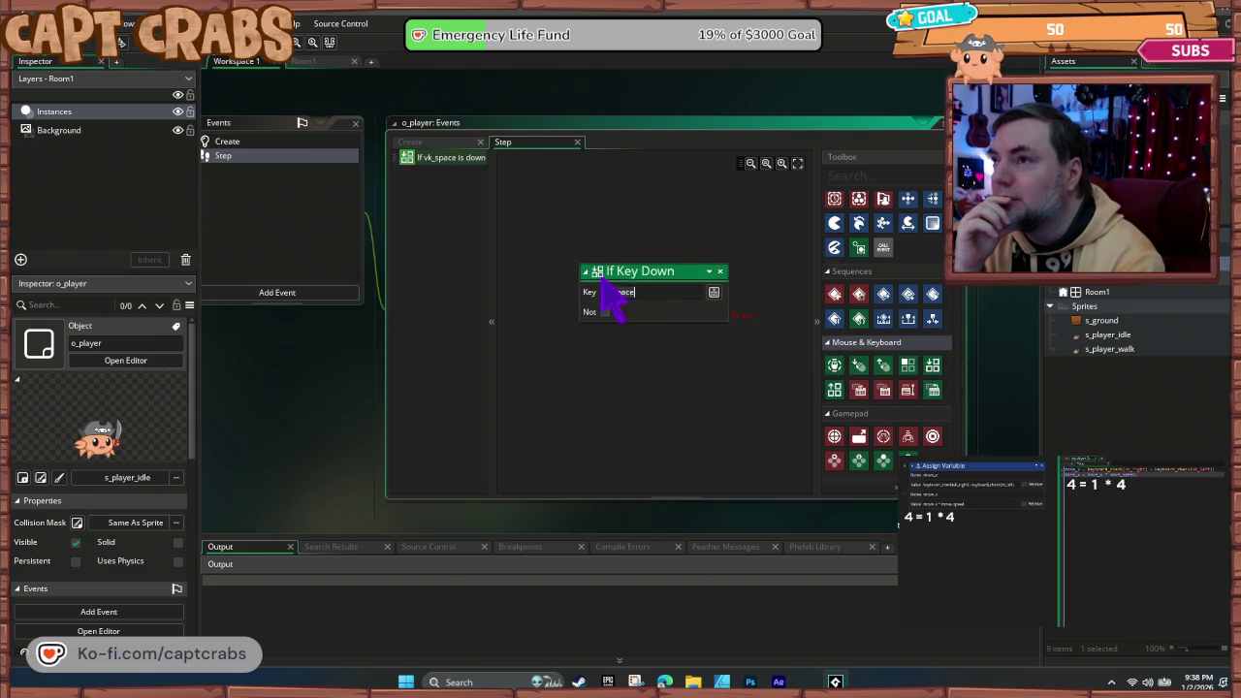
{"action": "left_click", "coordinate": [715, 293]}
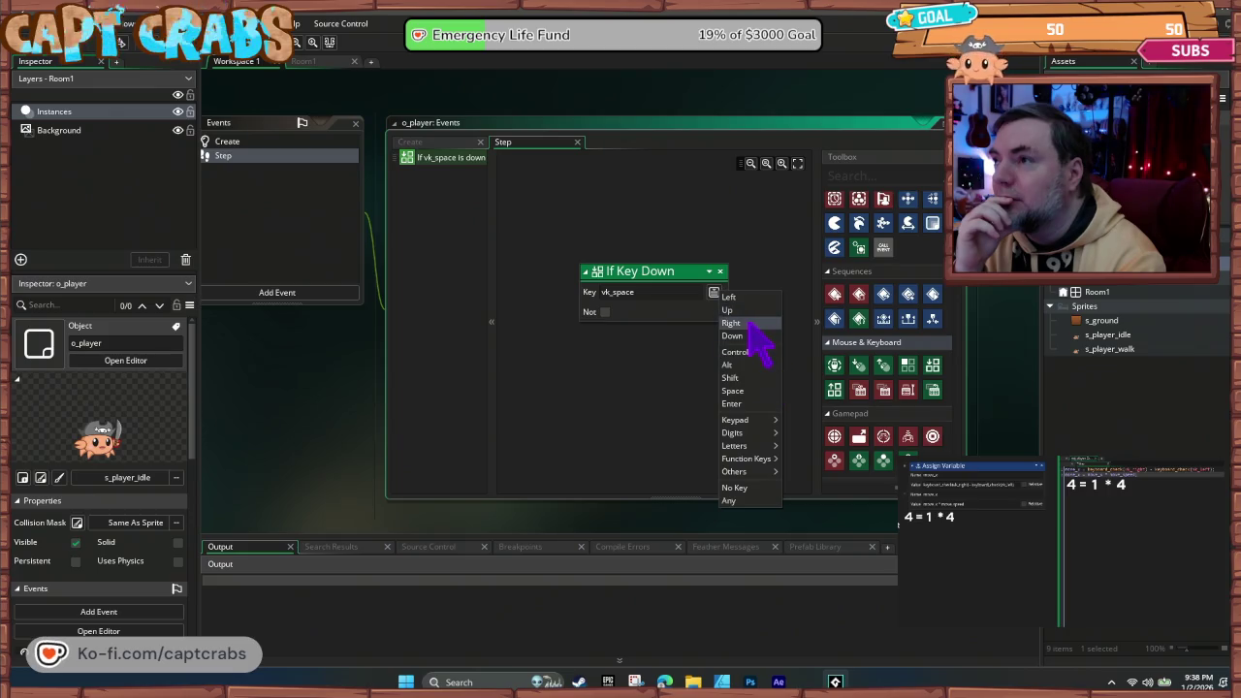
{"action": "left_click", "coordinate": [734, 310]}
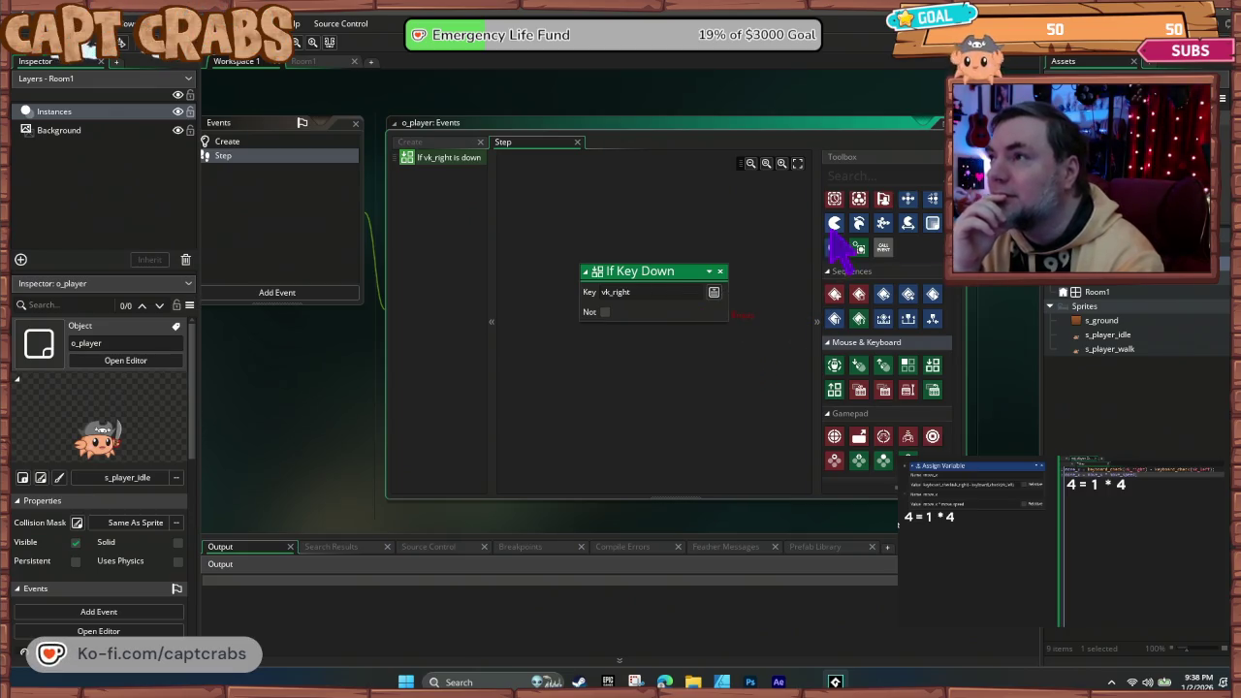
- Assign hor_speed = 5 under the key check, then run the game with F5
{"action": "scroll", "coordinate": [858, 295], "scroll_direction": "up", "scroll_amount": 2}
{"action": "scroll", "coordinate": [852, 281], "scroll_direction": "up", "scroll_amount": 3}
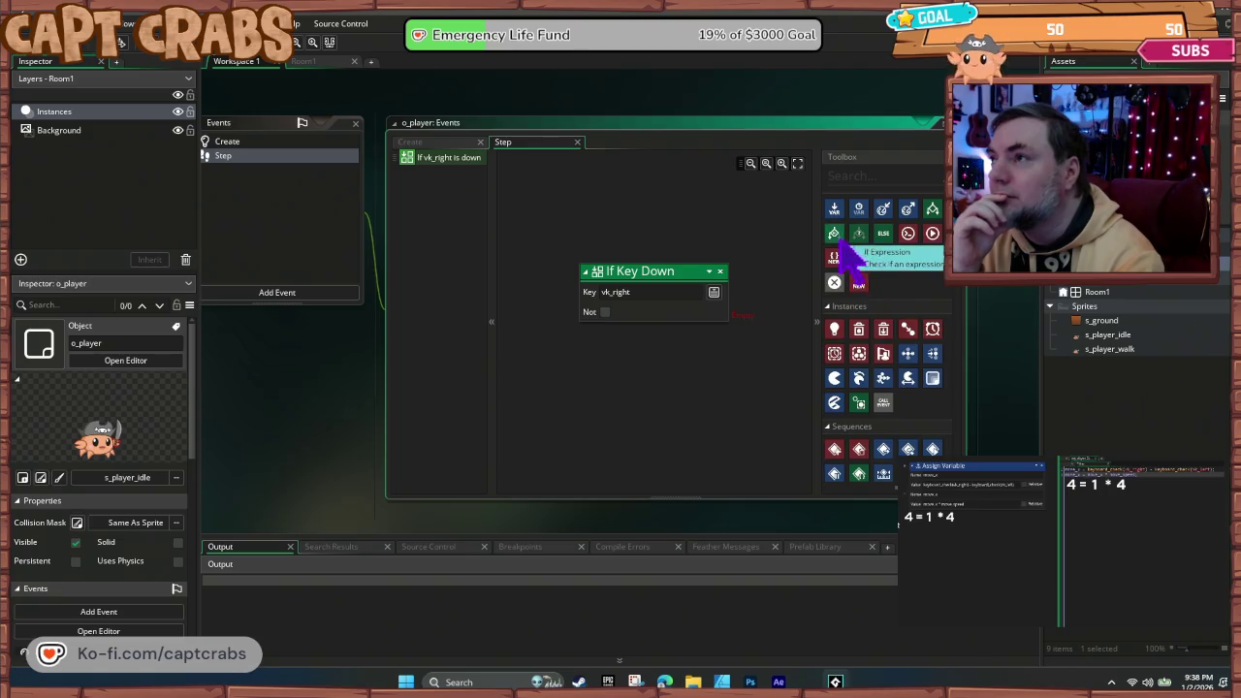
{"action": "left_click_drag", "start_coordinate": [834, 240], "coordinate": [767, 320]}
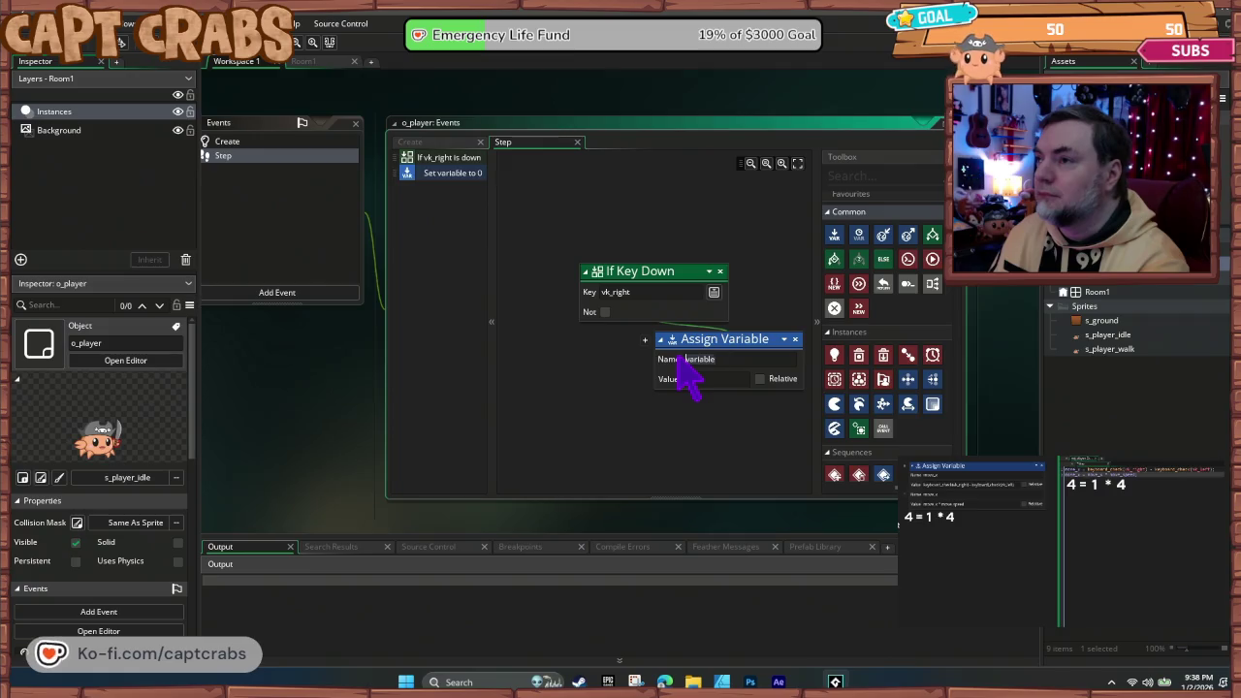
{"action": "type", "text": "m"}
{"action": "key", "text": "BackSpace"}
{"action": "type", "text": "hor"}
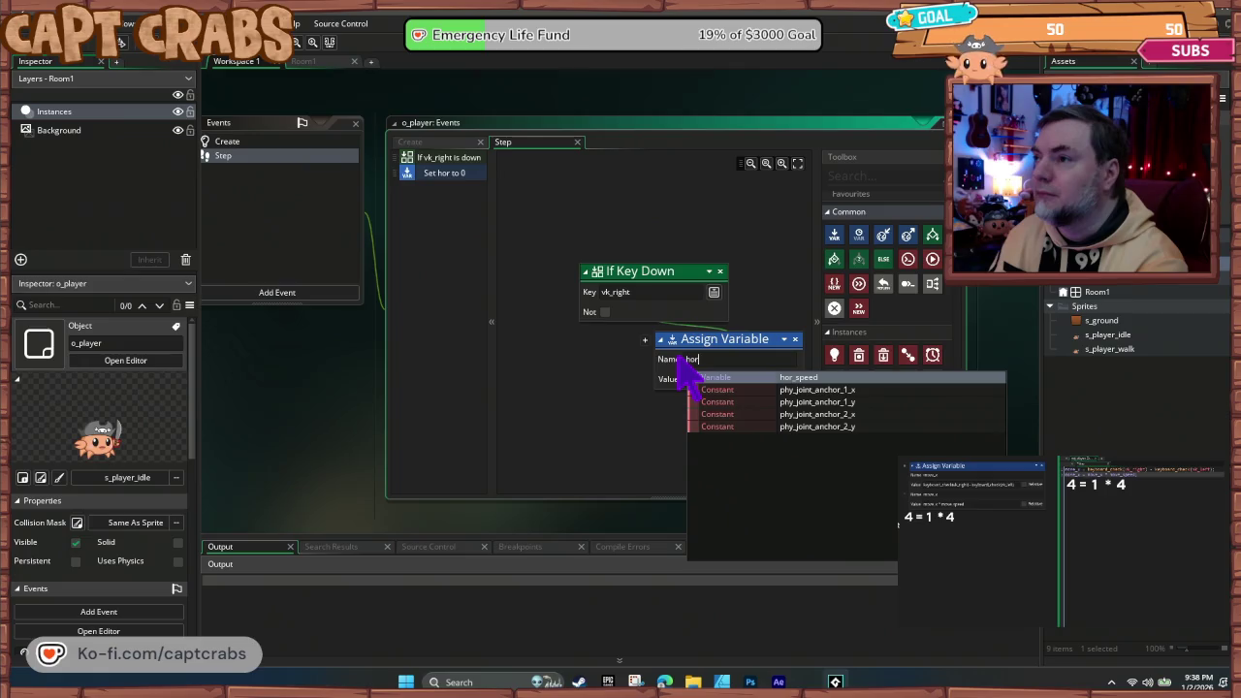
{"action": "left_click", "coordinate": [805, 378]}
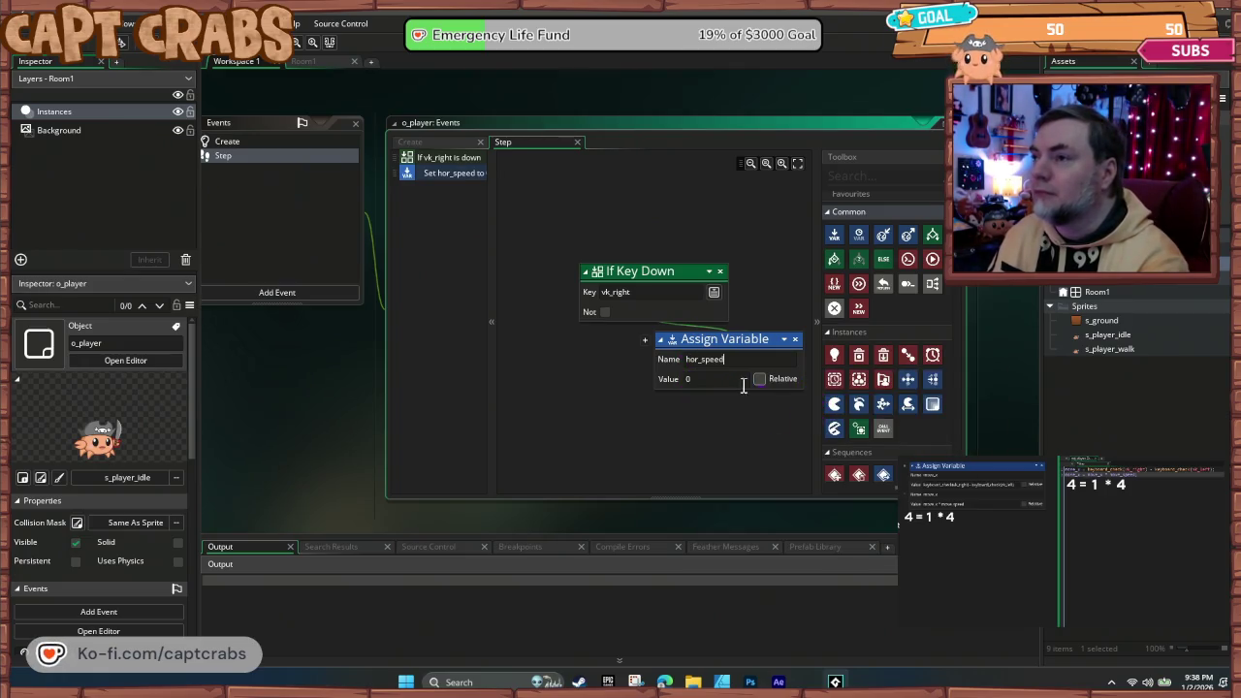
{"action": "left_click", "coordinate": [638, 420]}
{"action": "key", "text": "F5"}
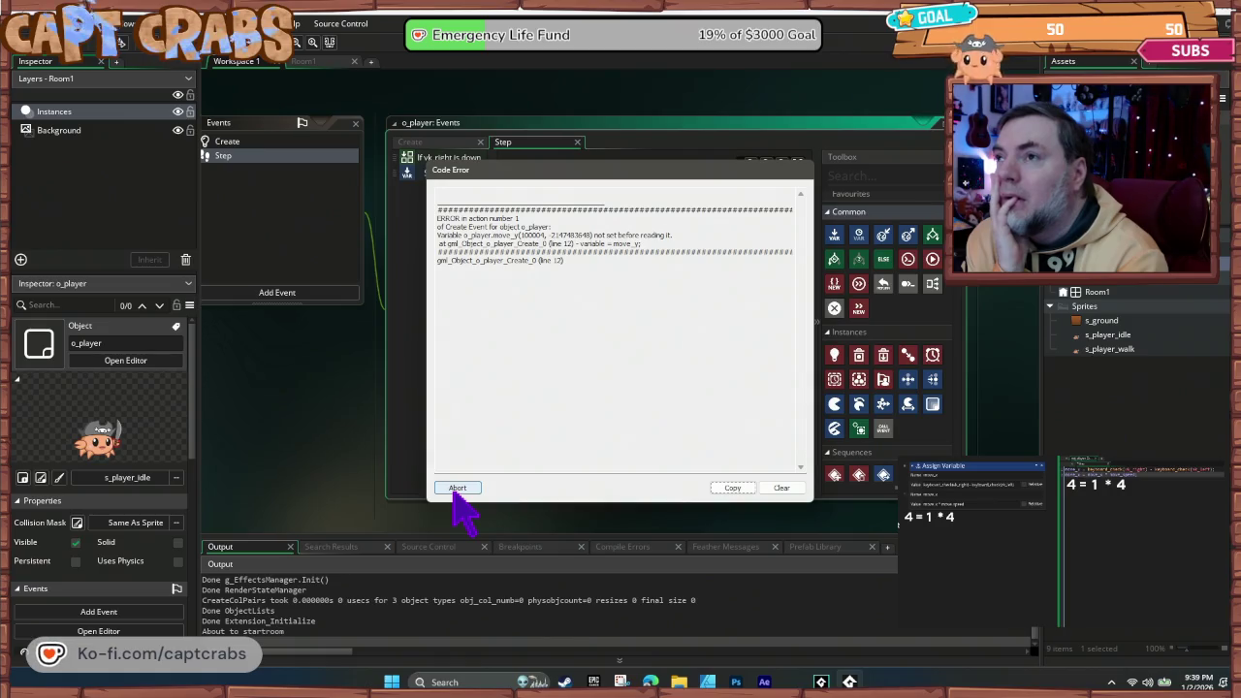
- Abort the Code Error dialog reporting move_y read before it was set
{"action": "left_click", "coordinate": [457, 488]}
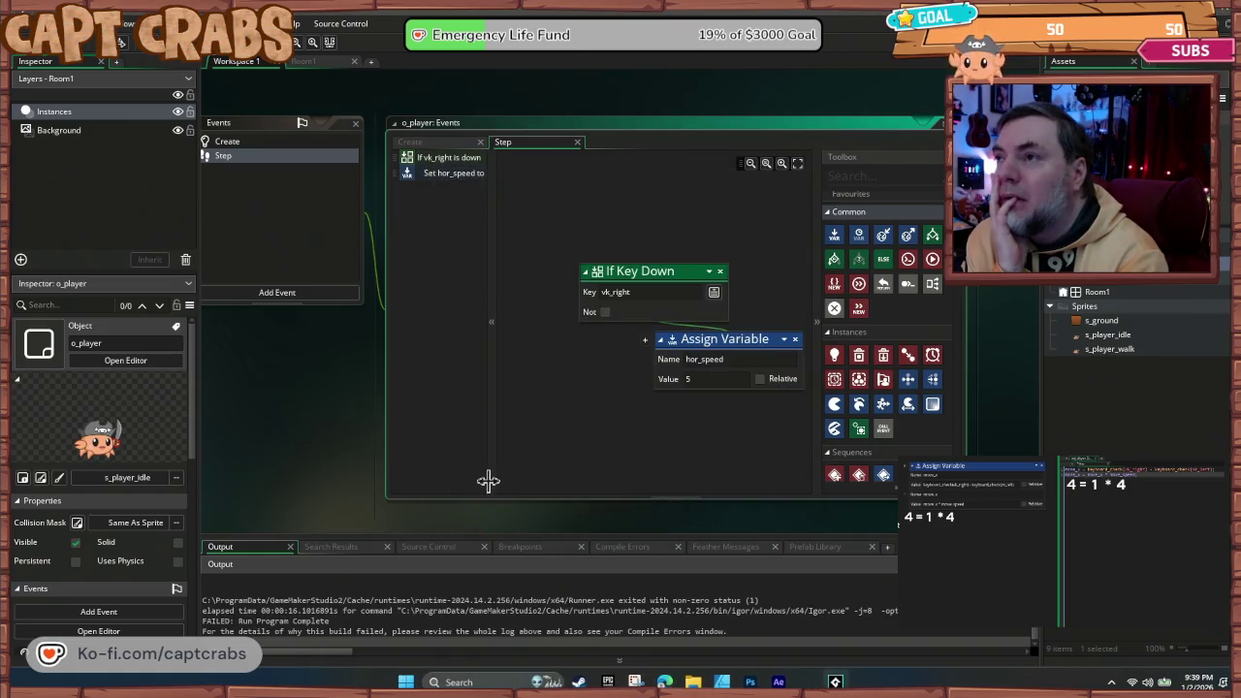
- In the Create event, complete the second variable as move_y = 0 and rerun with F5
{"action": "left_click", "coordinate": [270, 141]}
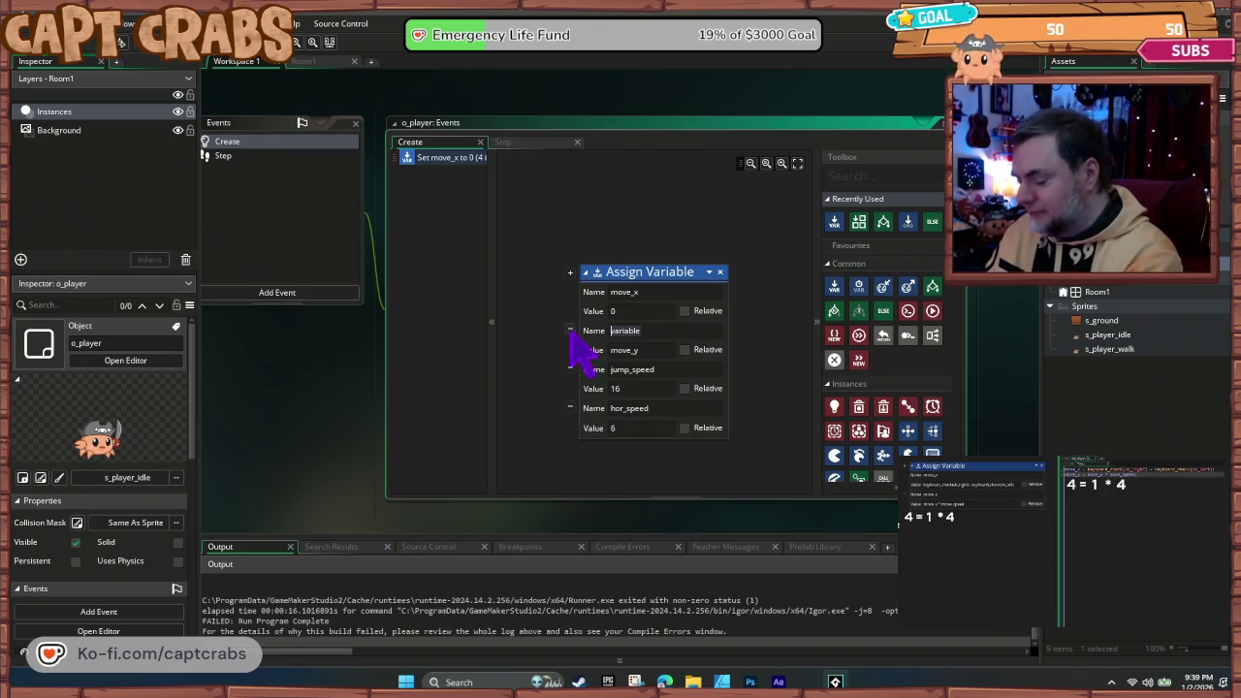
{"action": "type", "text": "move_y"}
{"action": "key", "text": "Tab"}
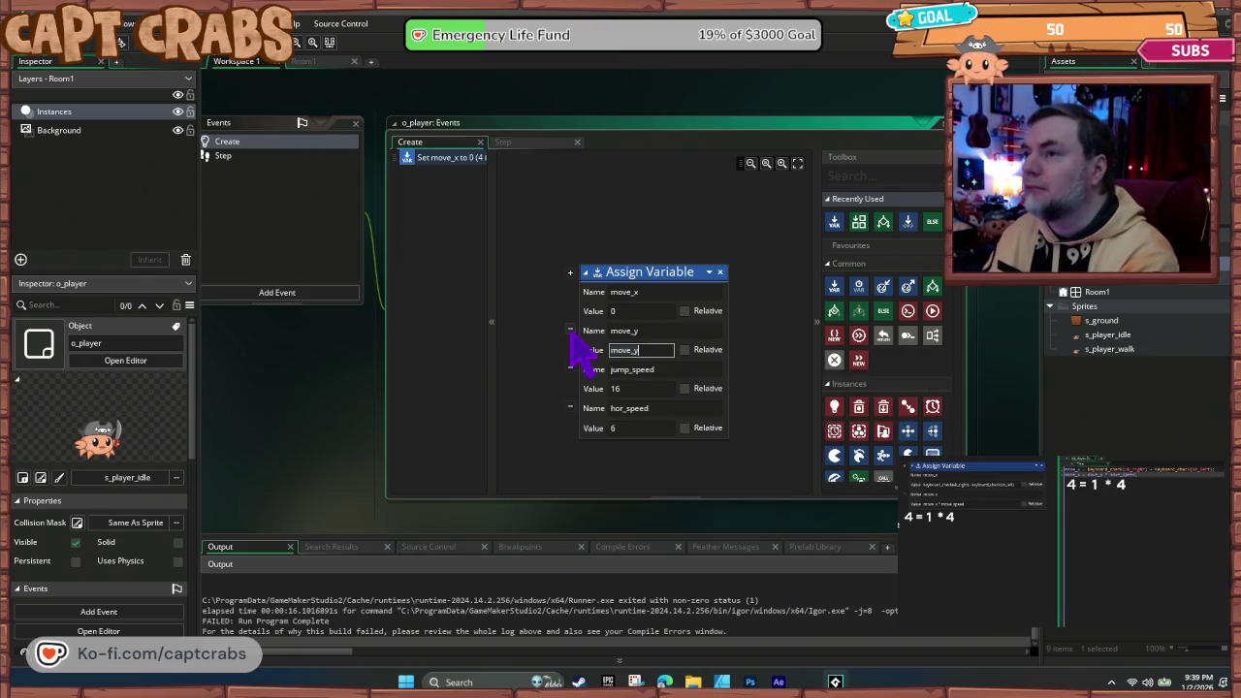
{"action": "type", "text": "0"}
{"action": "left_click", "coordinate": [558, 449]}
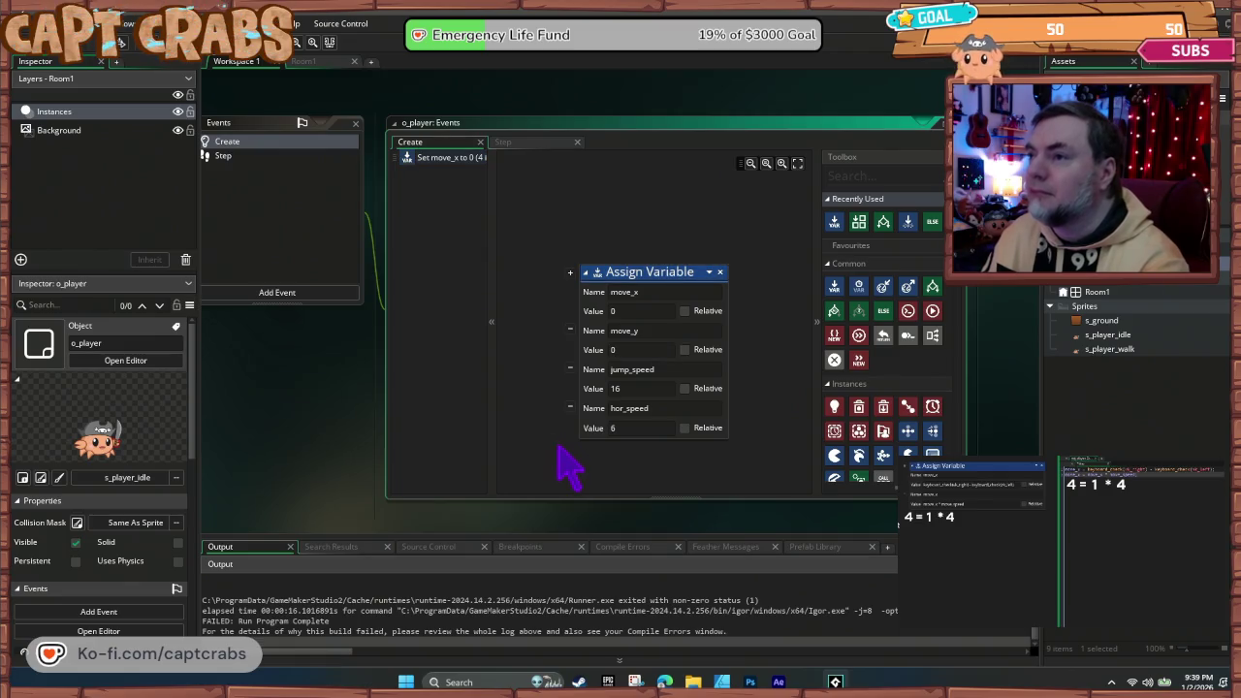
{"action": "key", "text": "F5"}
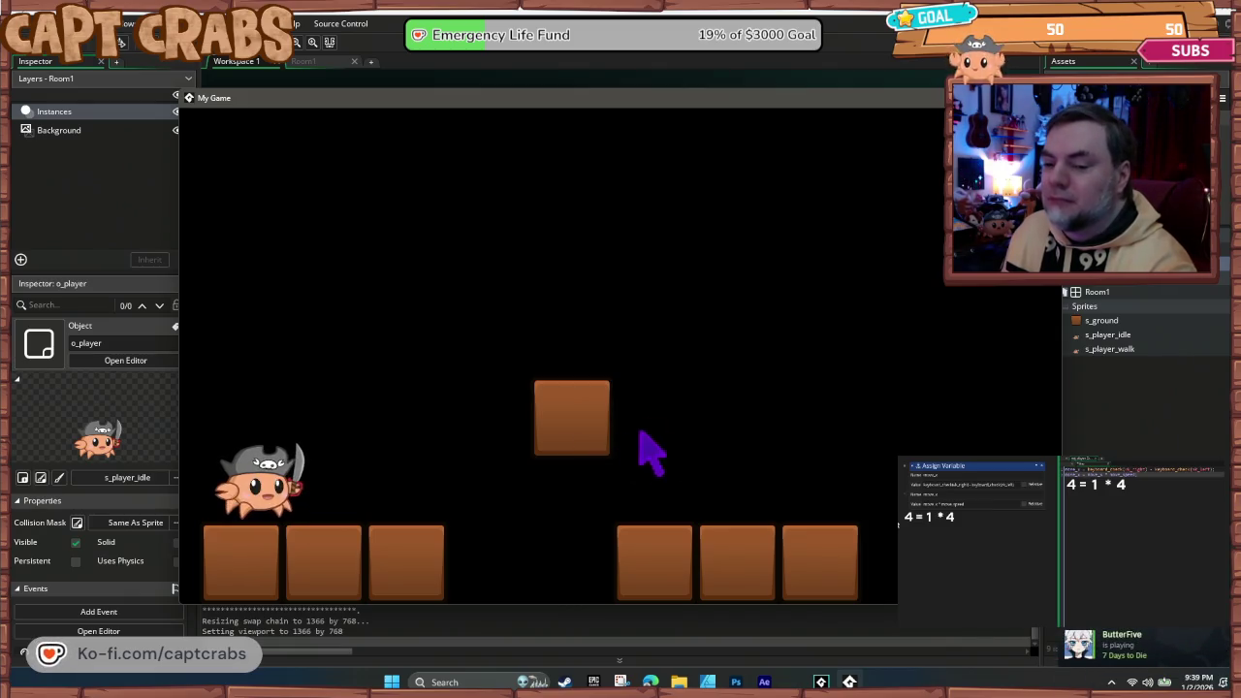
- Close the running game and return to o_player's events, backing out of Add Event
{"action": "key", "text": "Escape"}
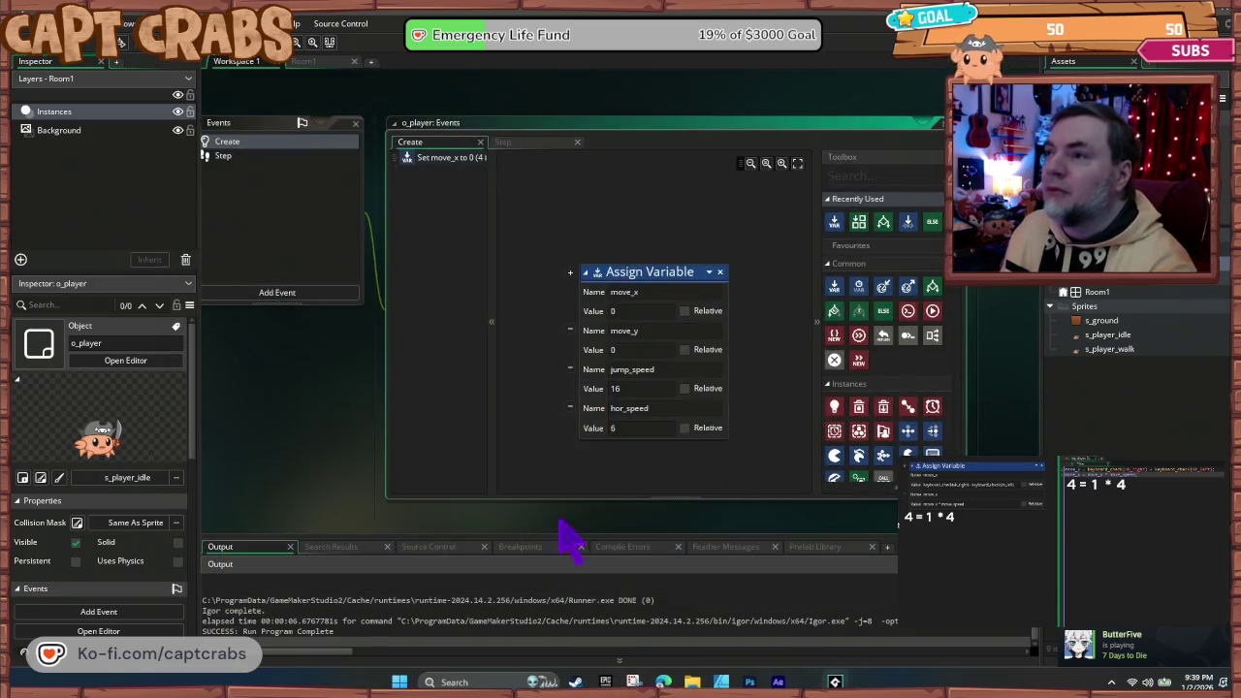
{"action": "mouse_move", "coordinate": [335, 446]}
{"action": "left_mouse_down"}
{"action": "mouse_move", "coordinate": [465, 435]}
{"action": "mouse_move", "coordinate": [456, 424]}
{"action": "left_mouse_up"}
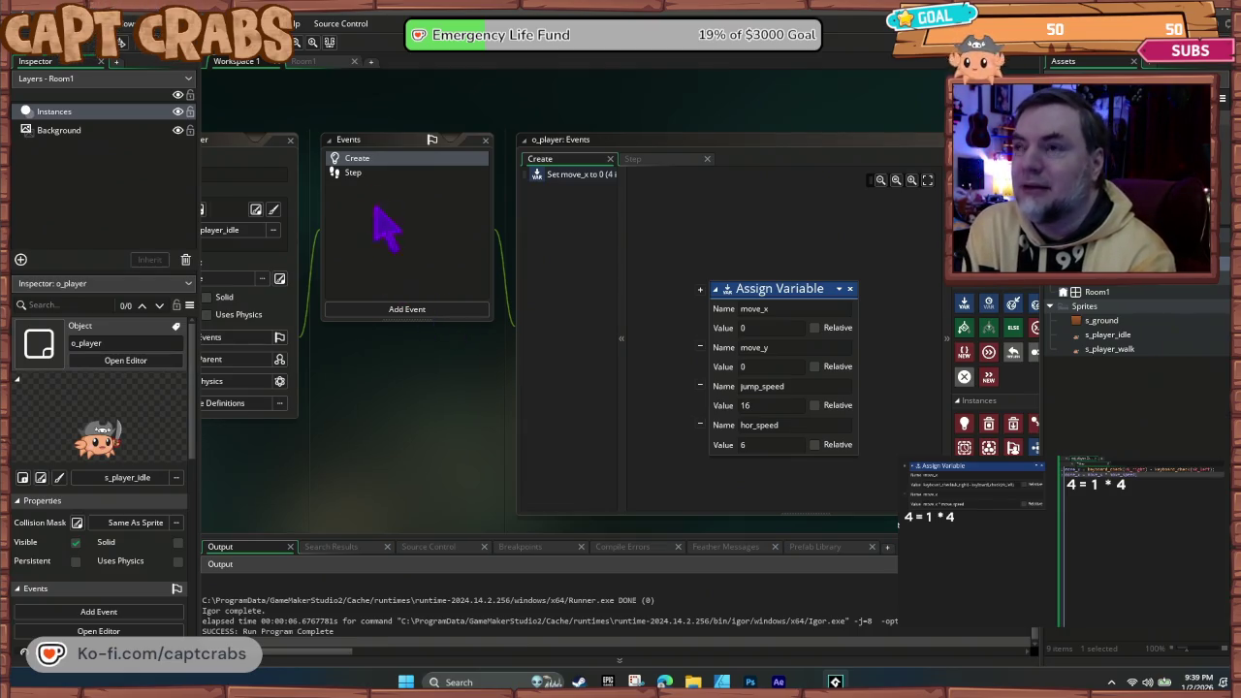
{"action": "left_click", "coordinate": [378, 174]}
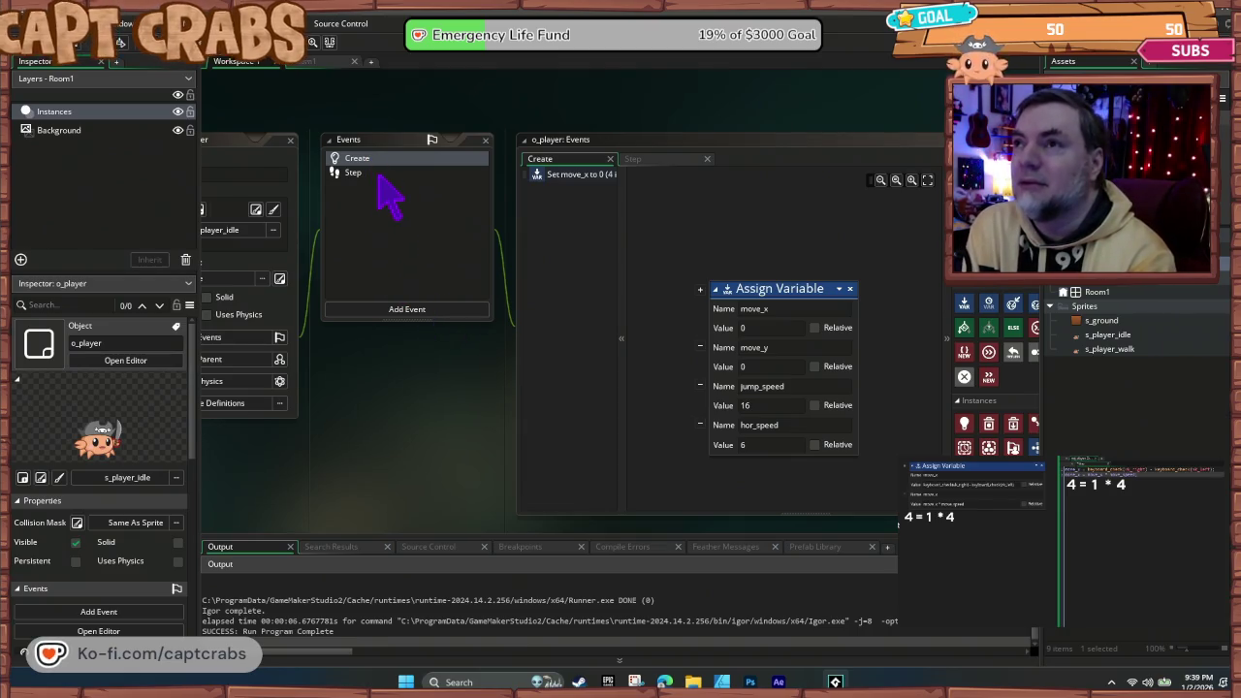
{"action": "left_click", "coordinate": [424, 310]}
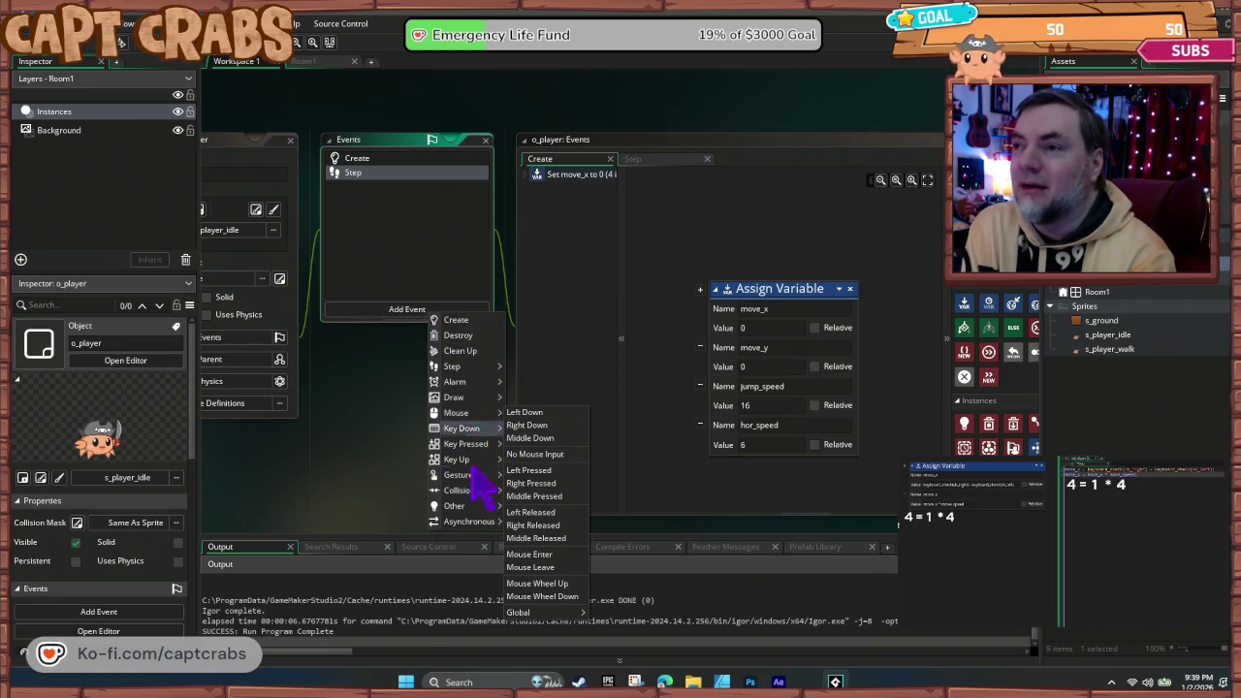
{"action": "mouse_move", "coordinate": [475, 449]}
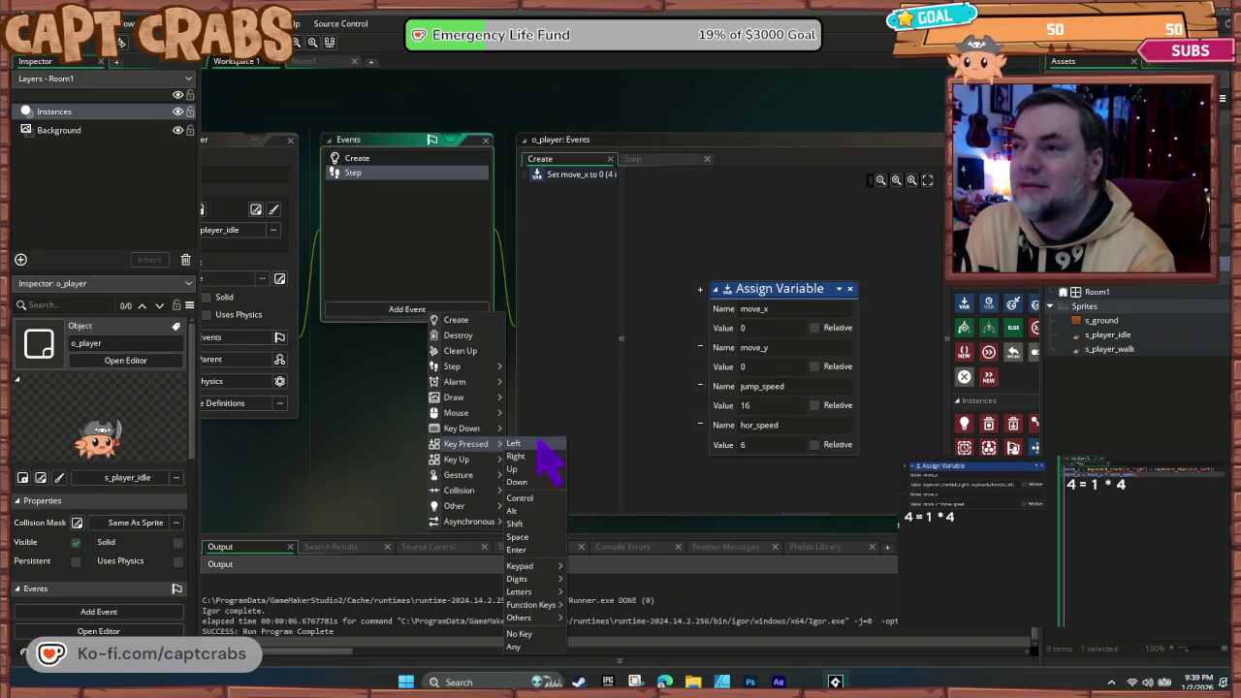
{"action": "mouse_move", "coordinate": [556, 570]}
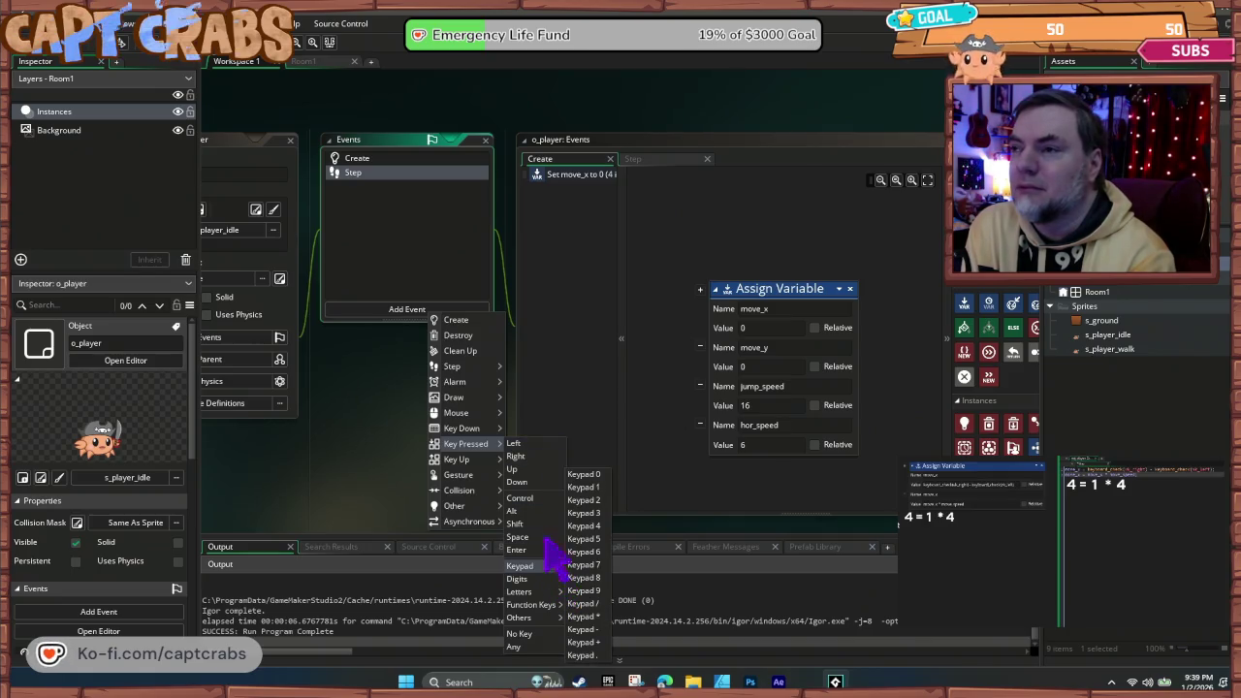
{"action": "left_click", "coordinate": [429, 257]}
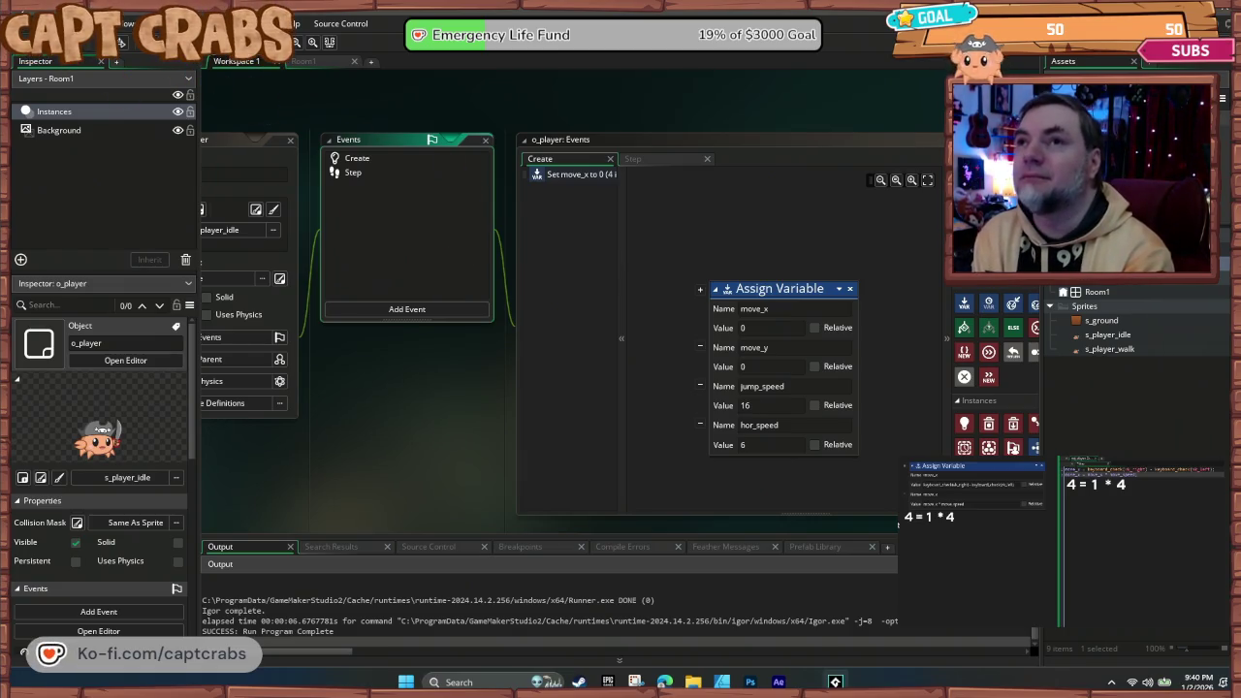
- Start browsing for a project to open, then cancel the dialog
{"action": "left_click", "coordinate": [19, 23]}
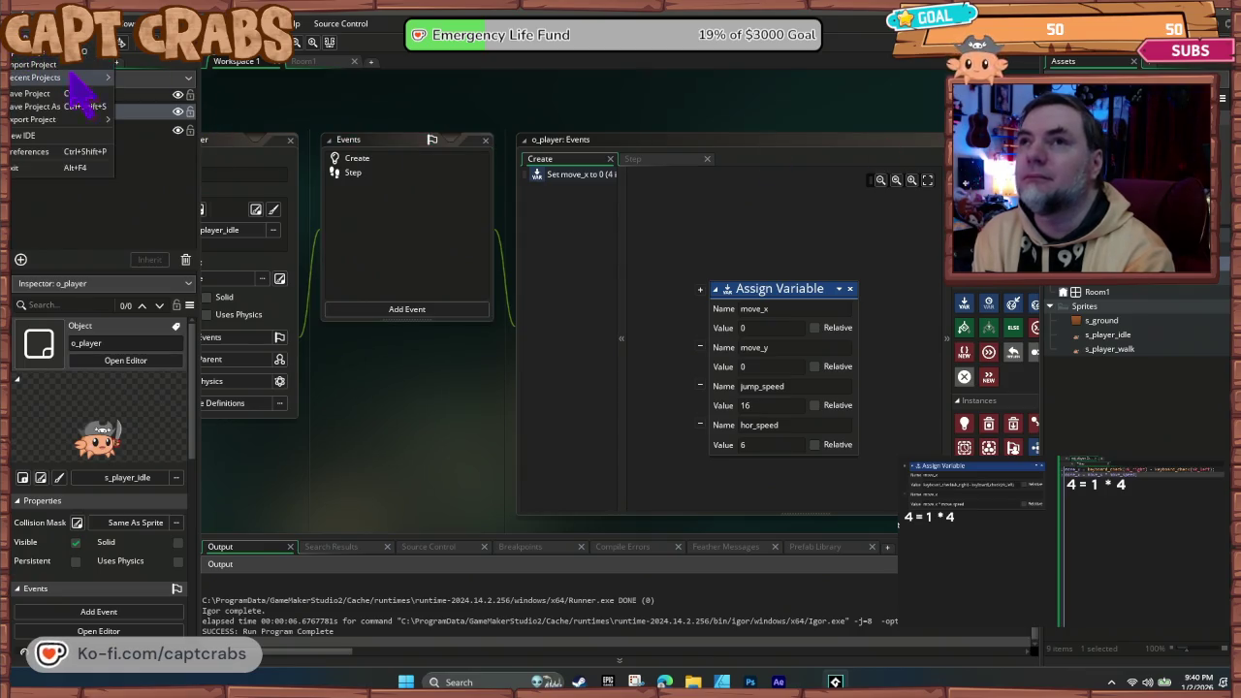
{"action": "left_click", "coordinate": [67, 50]}
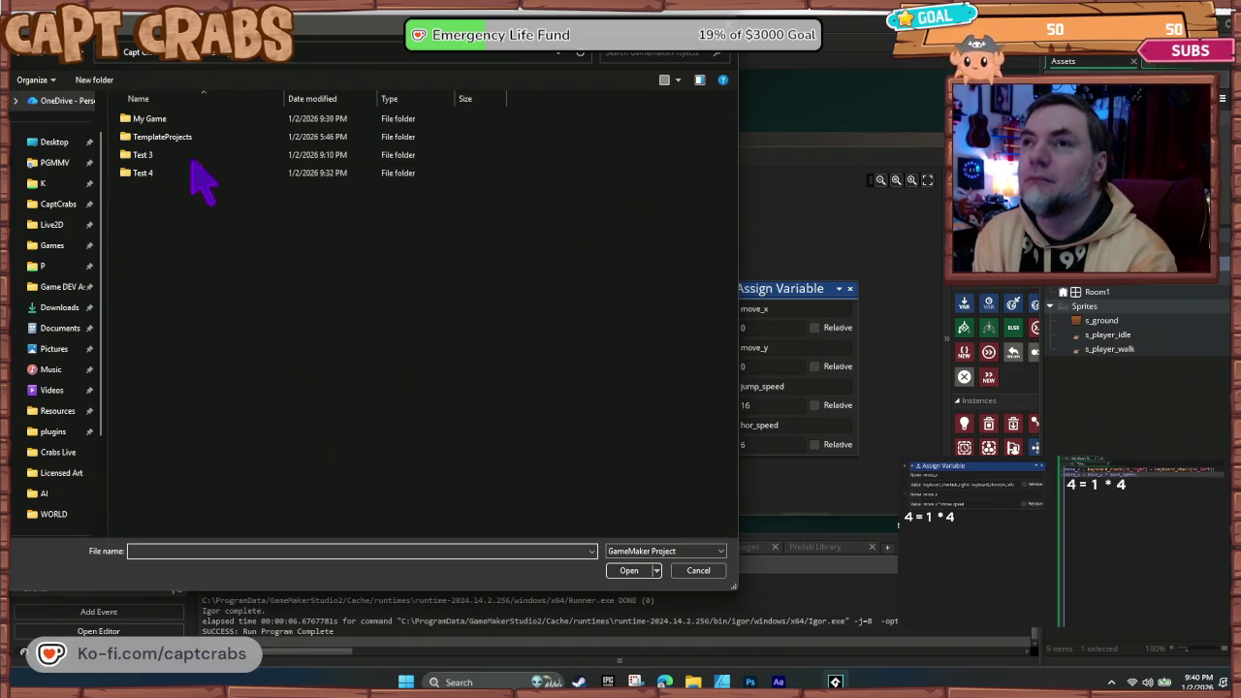
{"action": "left_click", "coordinate": [700, 570]}
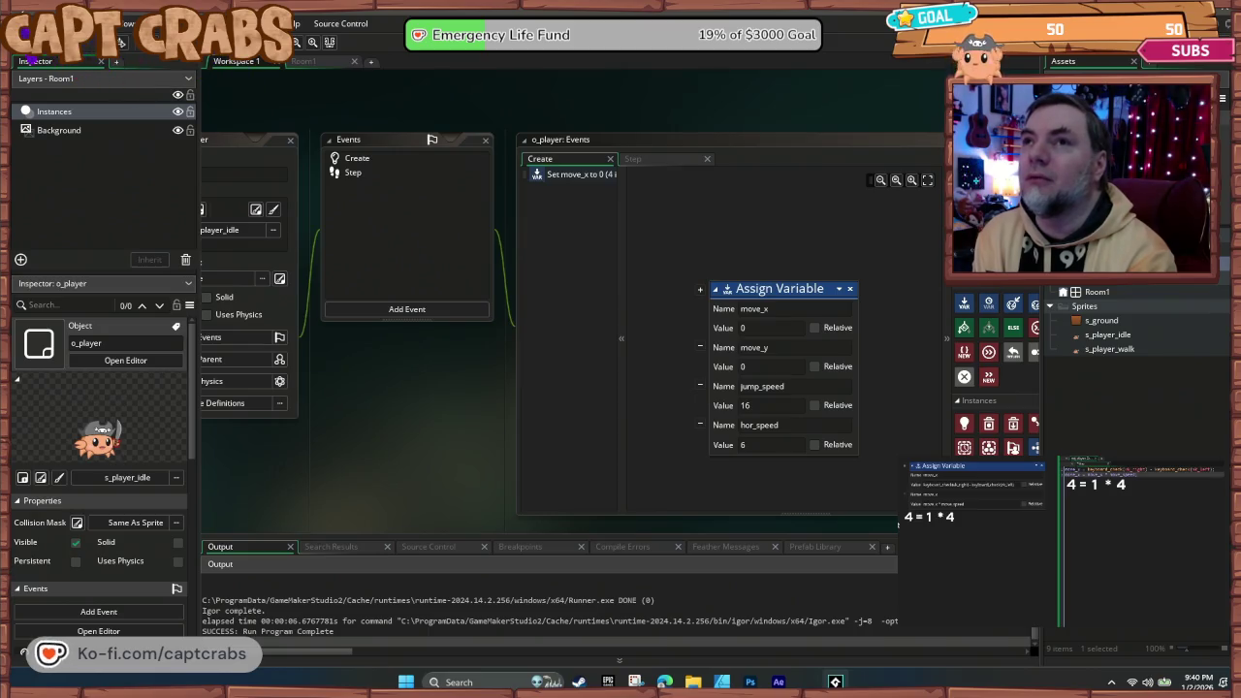
- Exit GameMaker and reopen the Capt Crabs project from Recent Projects
{"action": "left_click", "coordinate": [20, 23]}
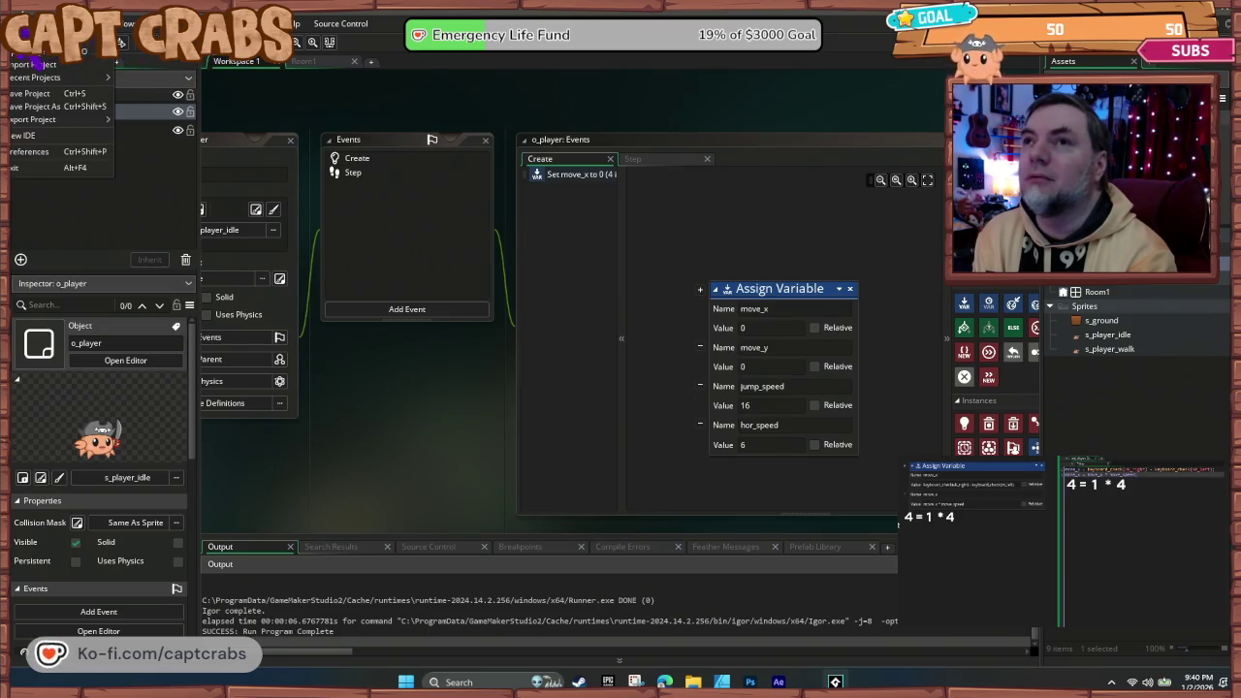
{"action": "left_click", "coordinate": [69, 168]}
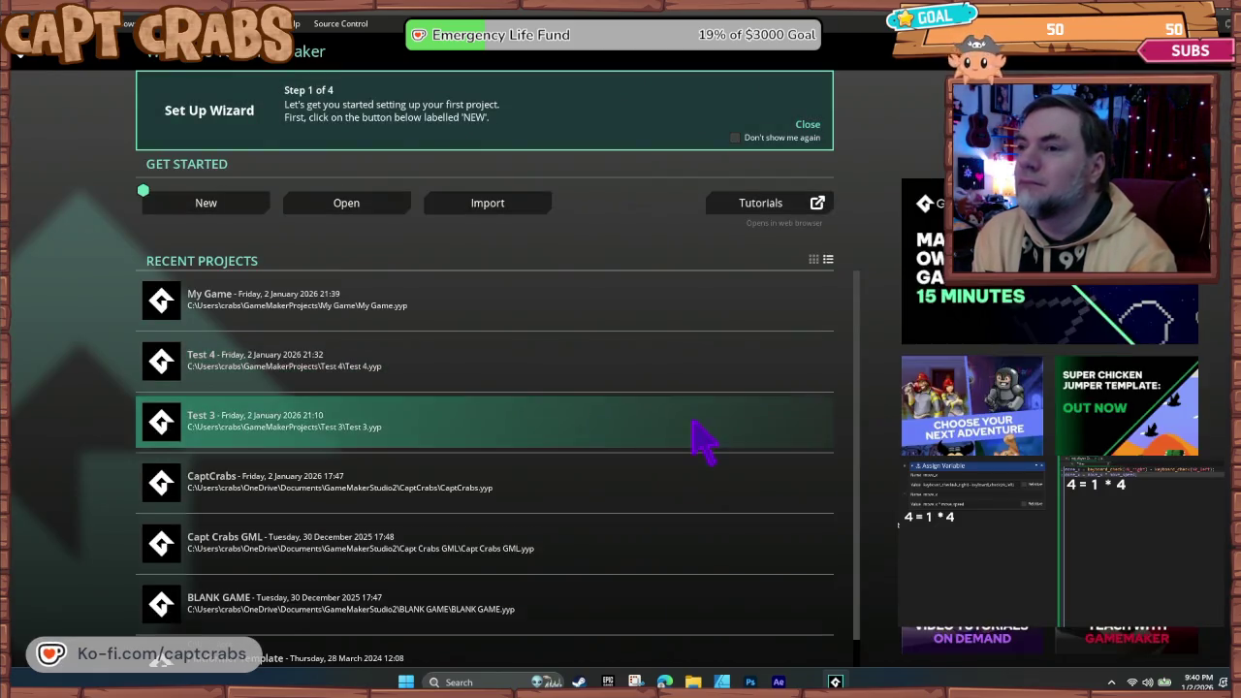
{"action": "scroll", "coordinate": [679, 444], "scroll_direction": "down", "scroll_amount": 1}
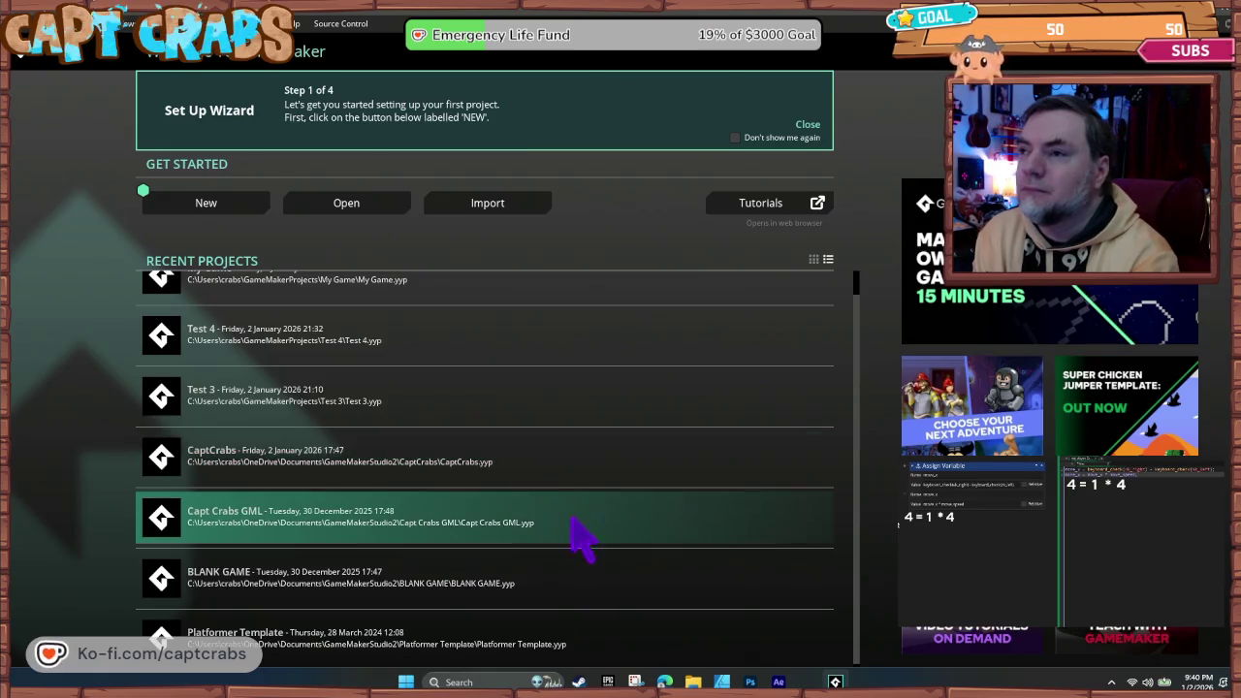
{"action": "double_click", "coordinate": [543, 470]}
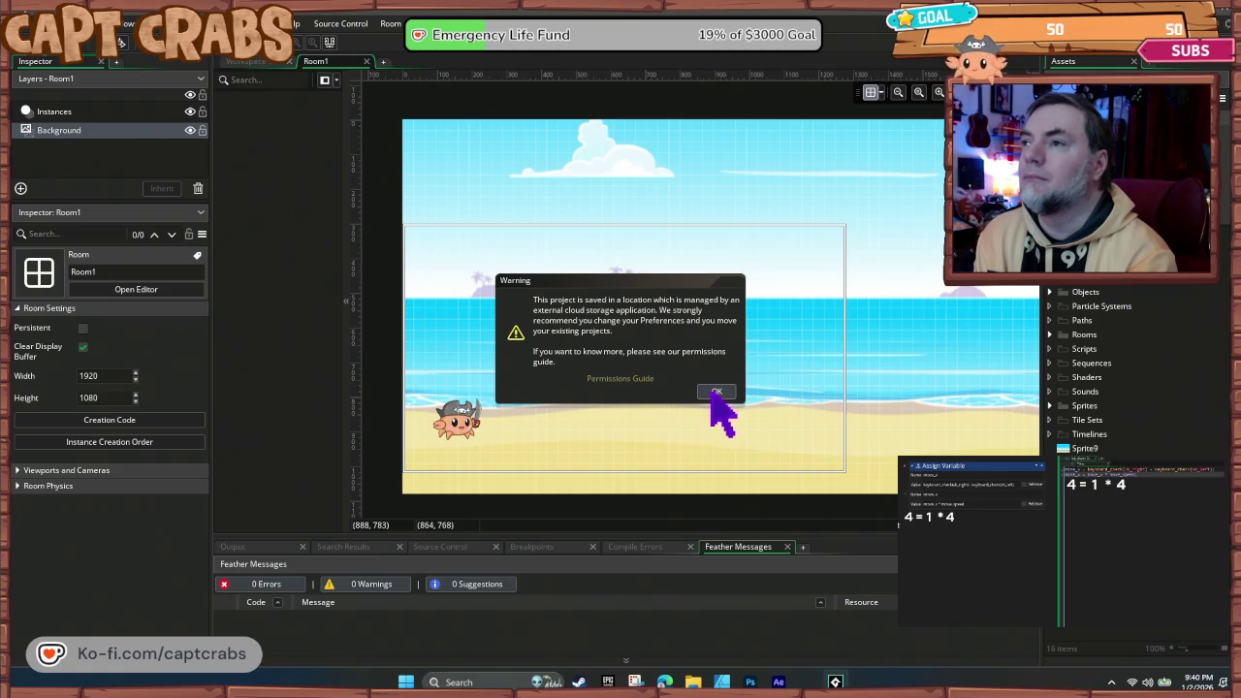
- Dismiss the cloud-storage warning, save the project as 'bs', and launch a test run
{"action": "left_click", "coordinate": [716, 392]}
{"action": "left_click", "coordinate": [716, 393]}
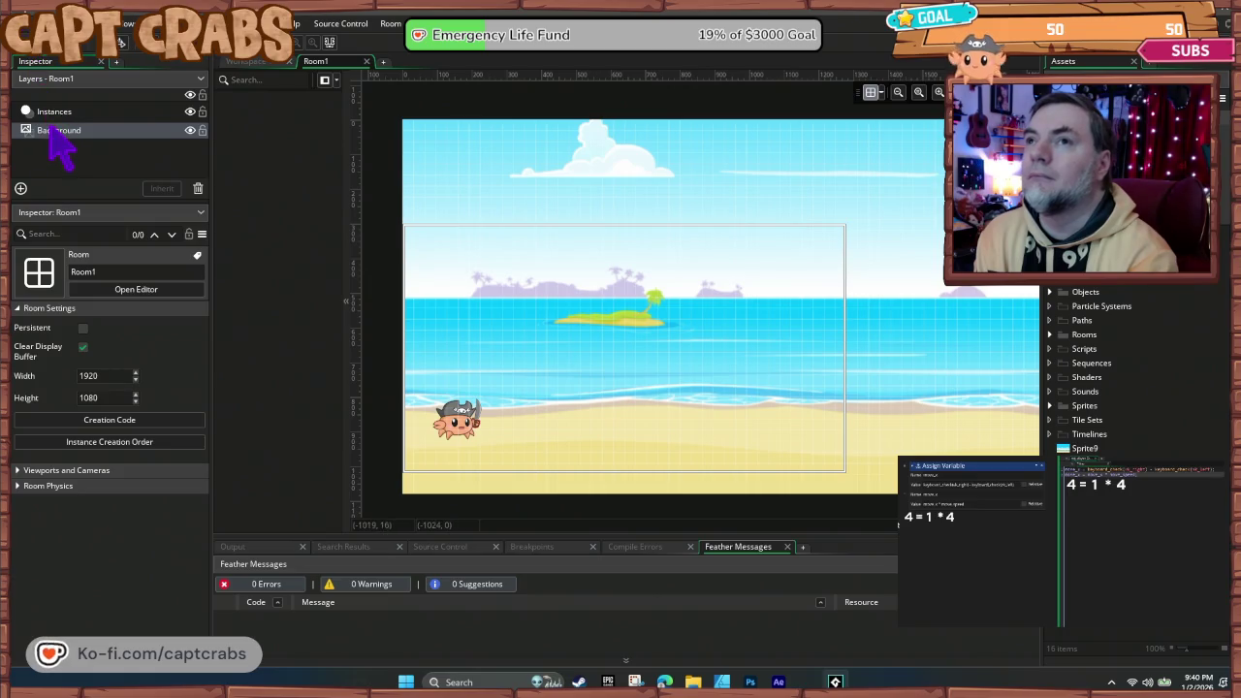
{"action": "left_click", "coordinate": [22, 23]}
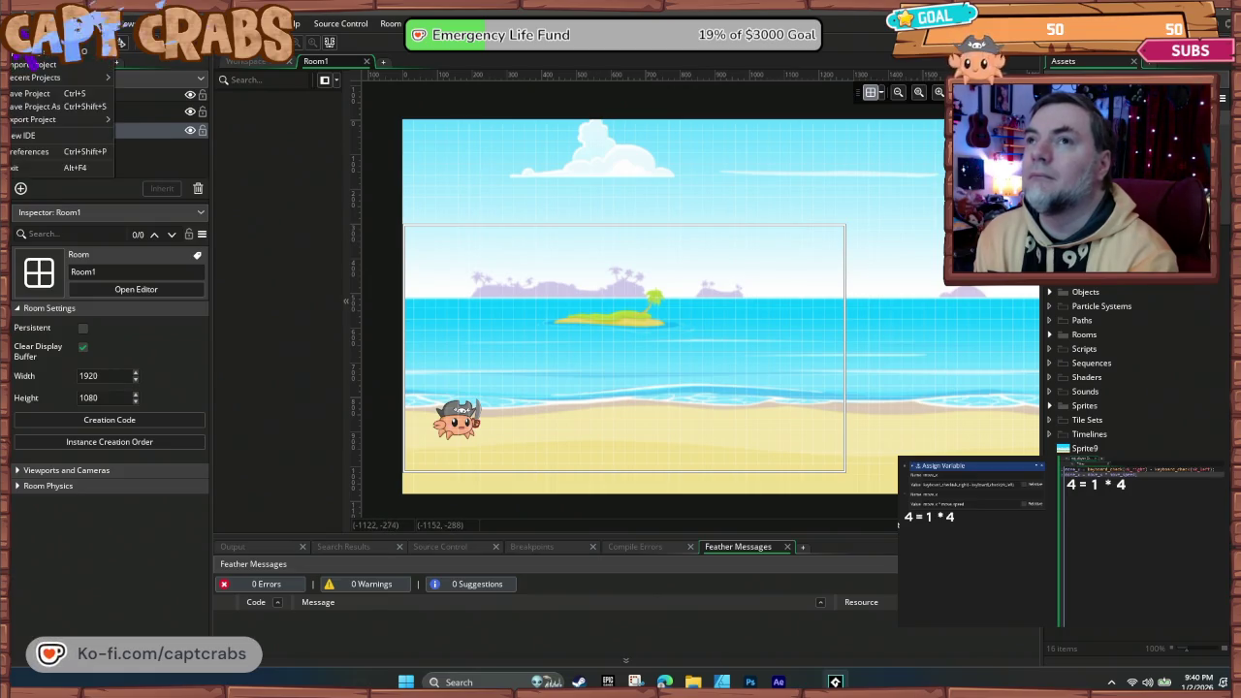
{"action": "left_click", "coordinate": [73, 107]}
{"action": "type", "text": "CaptCra"}
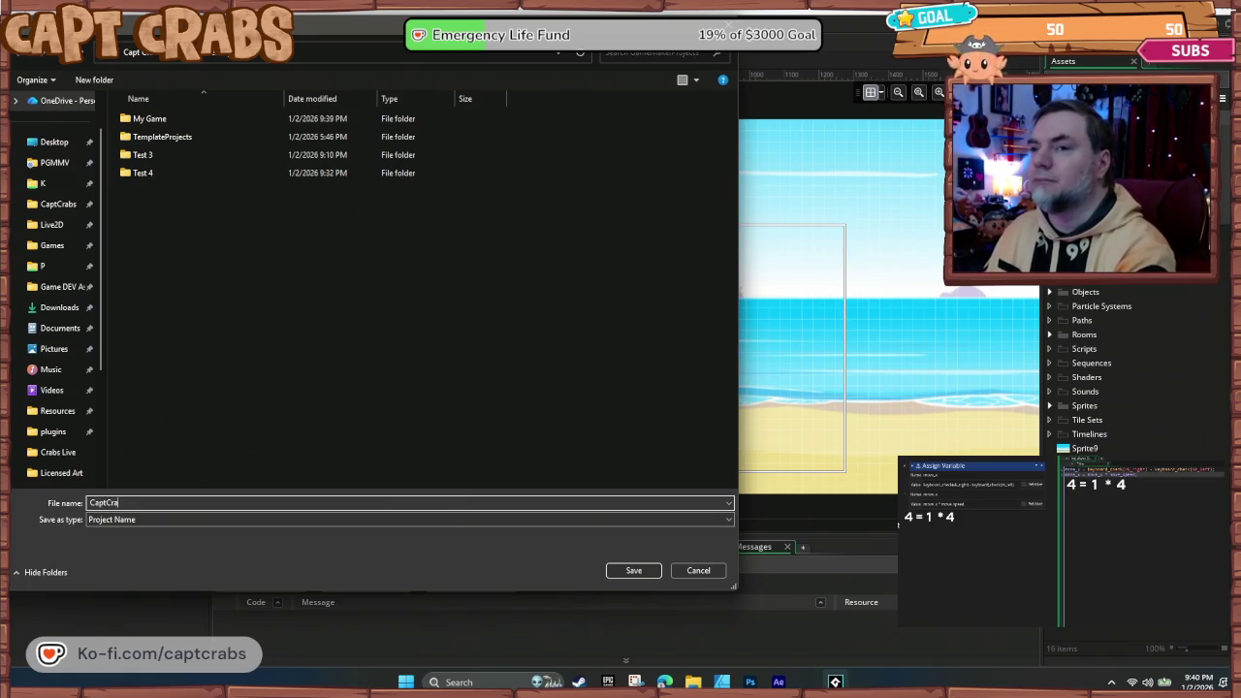
{"action": "type", "text": "bs"}
{"action": "key", "text": "Return"}
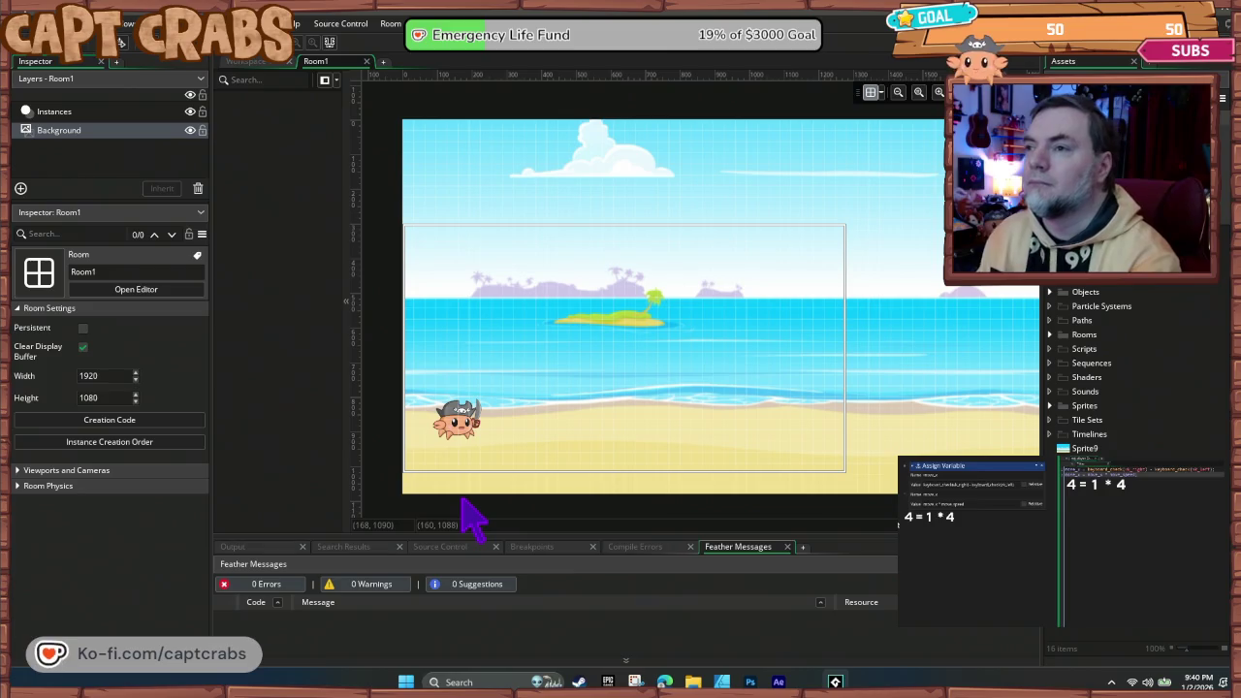
{"action": "key", "text": "F5"}
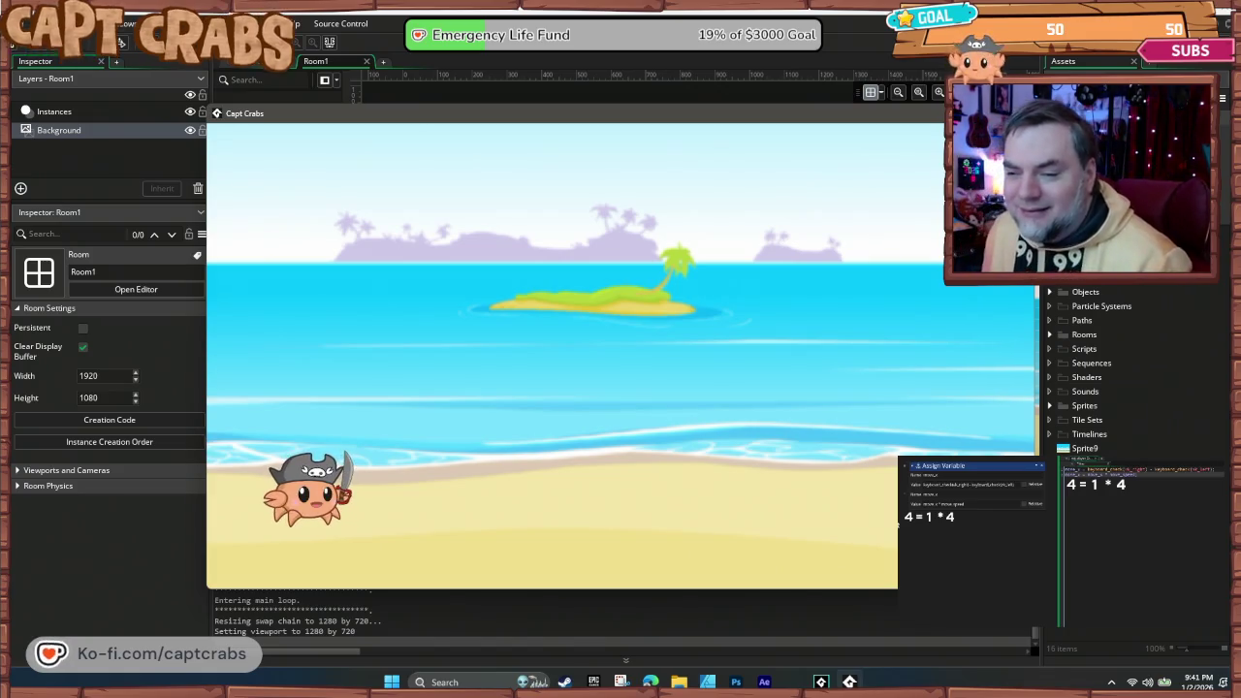
- Walk the crab right and left across the beach, hop once, then close the game
{"action": "key", "text": "Right"}
{"action": "key", "text": "Left"}
{"action": "key", "text": "Left"}
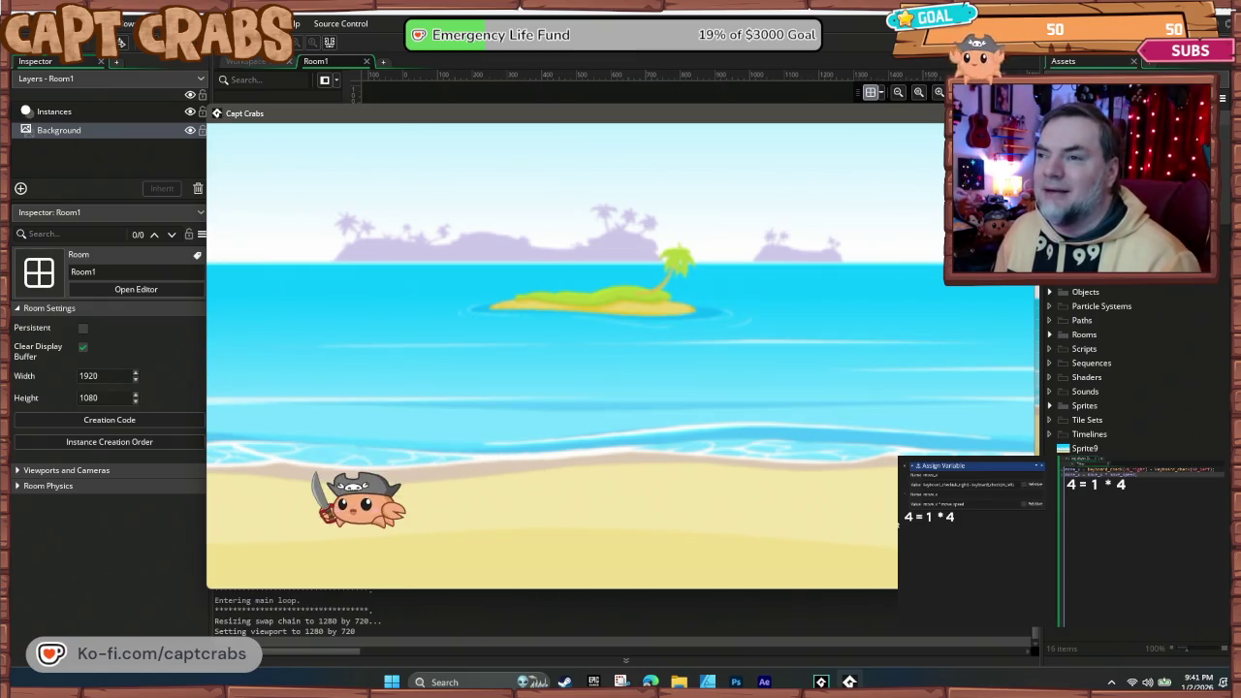
{"action": "key", "text": "Right"}
{"action": "key", "text": "Left"}
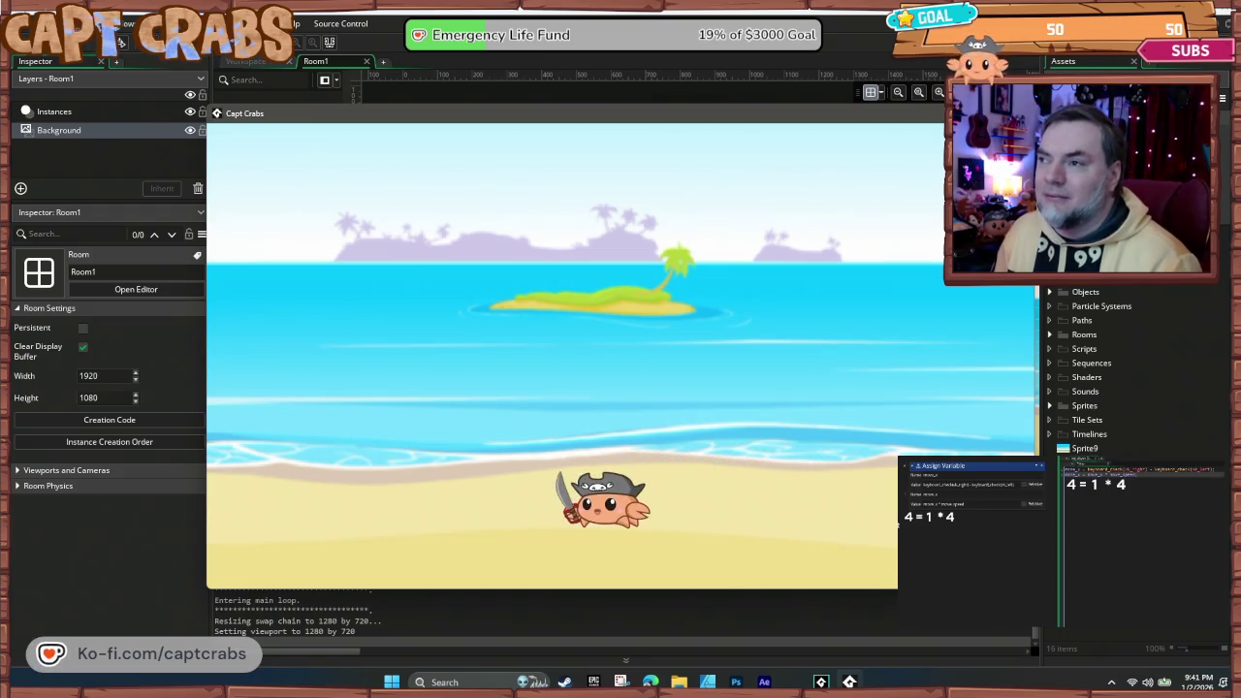
{"action": "key", "text": "Left"}
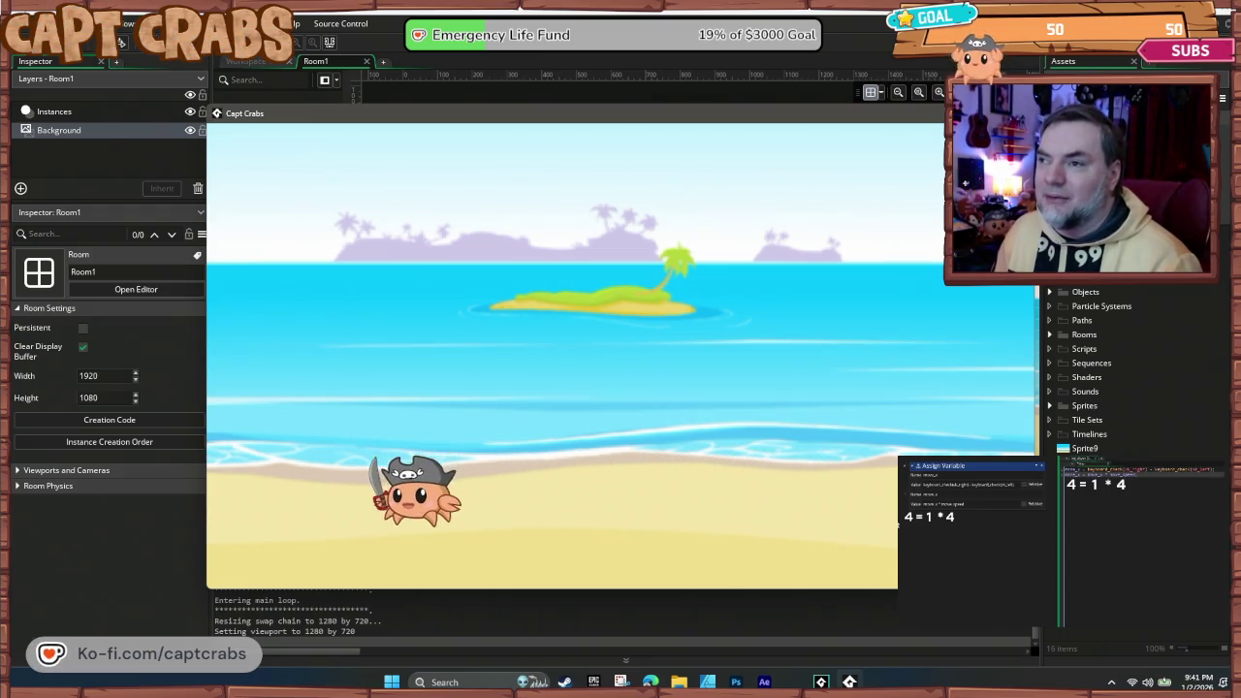
{"action": "key", "text": "space"}
{"action": "key", "text": "Right"}
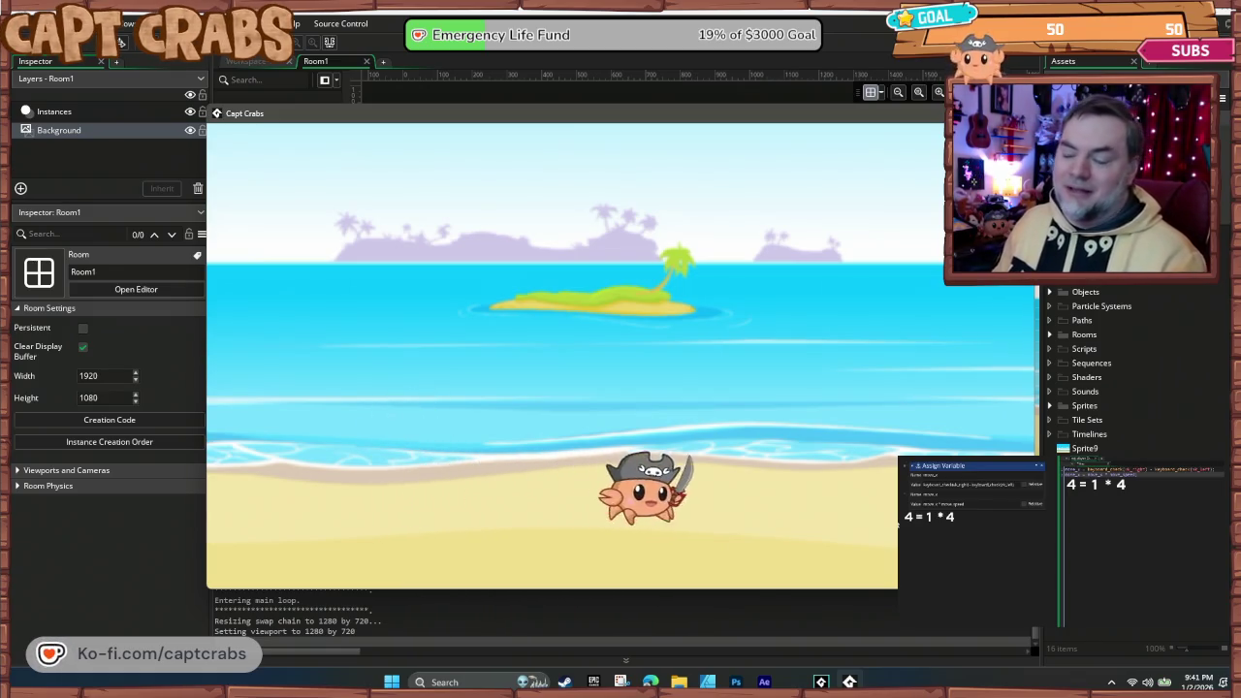
{"action": "key", "text": "Left"}
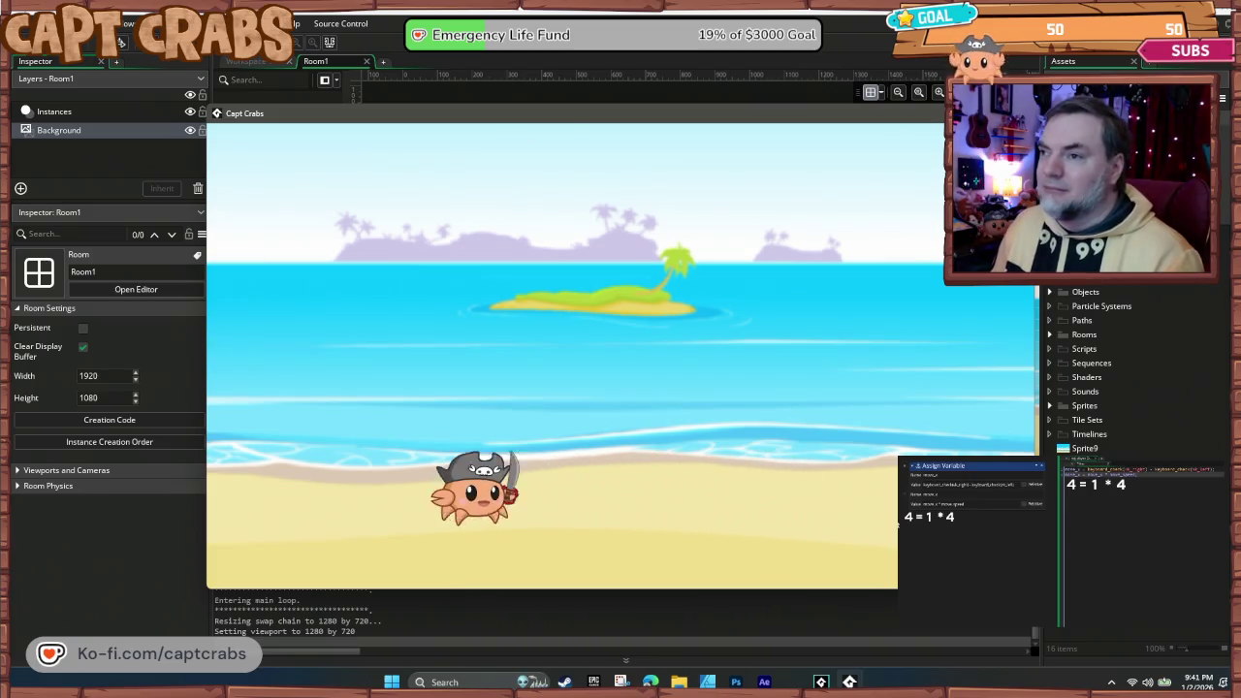
{"action": "key", "text": "Left"}
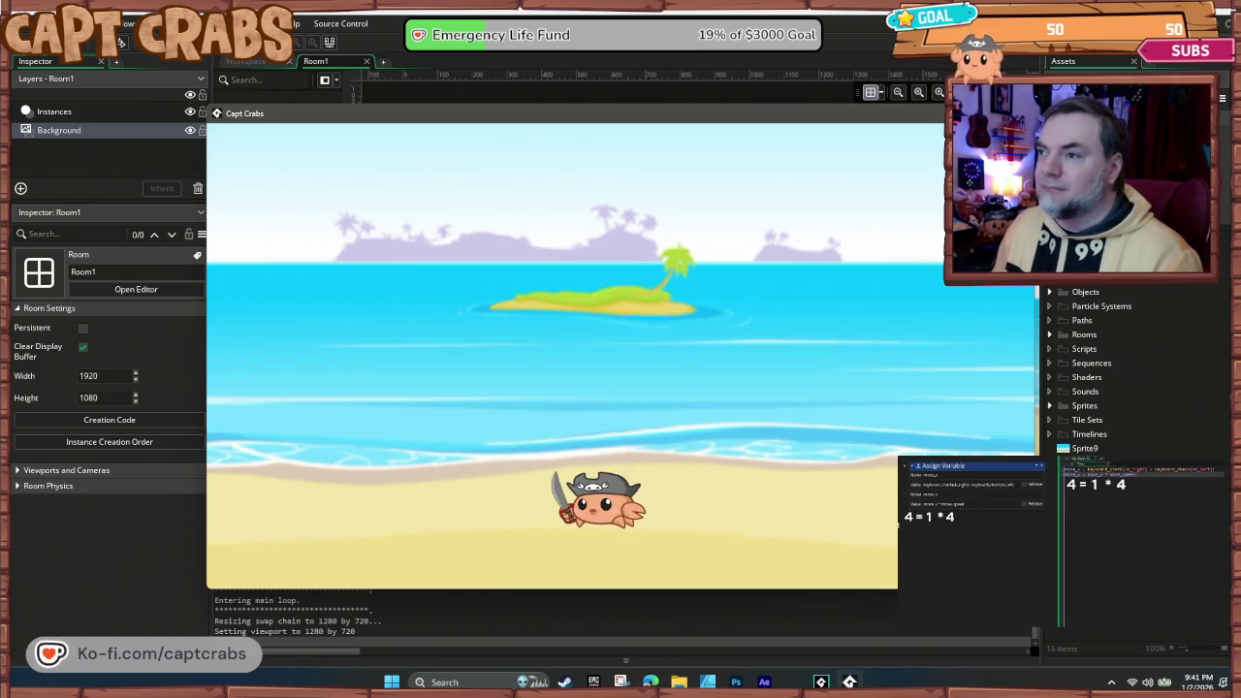
{"action": "key", "text": "Left"}
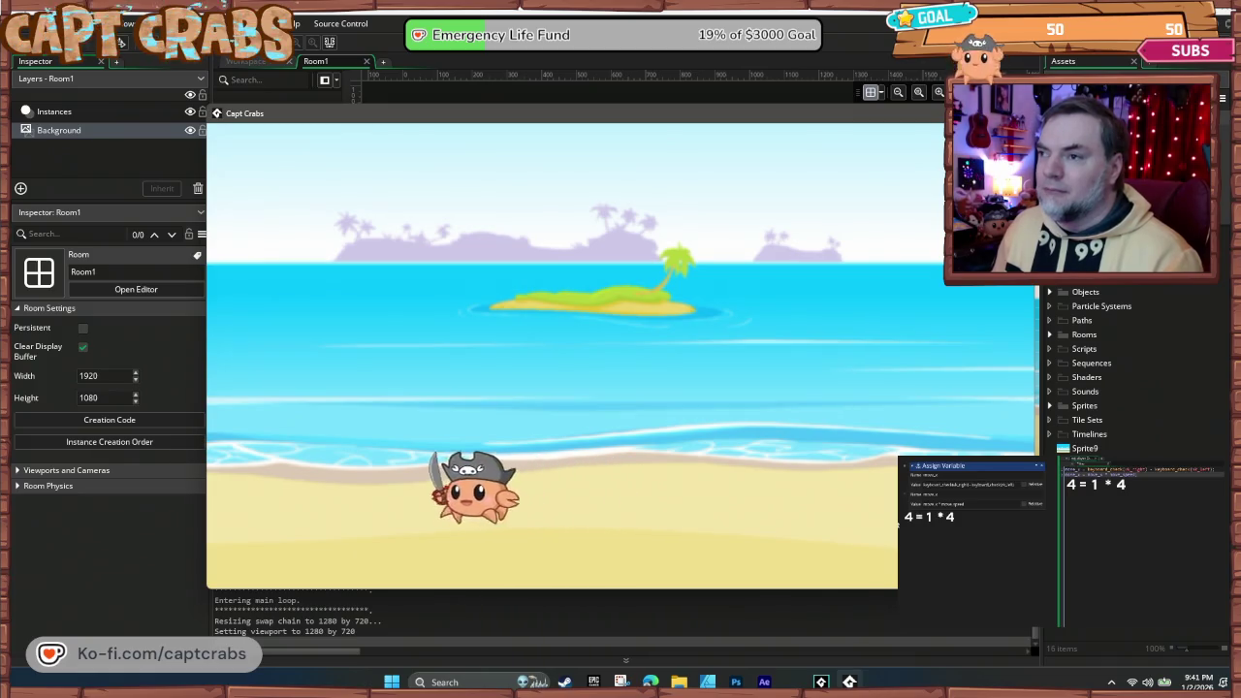
{"action": "key", "text": "Right"}
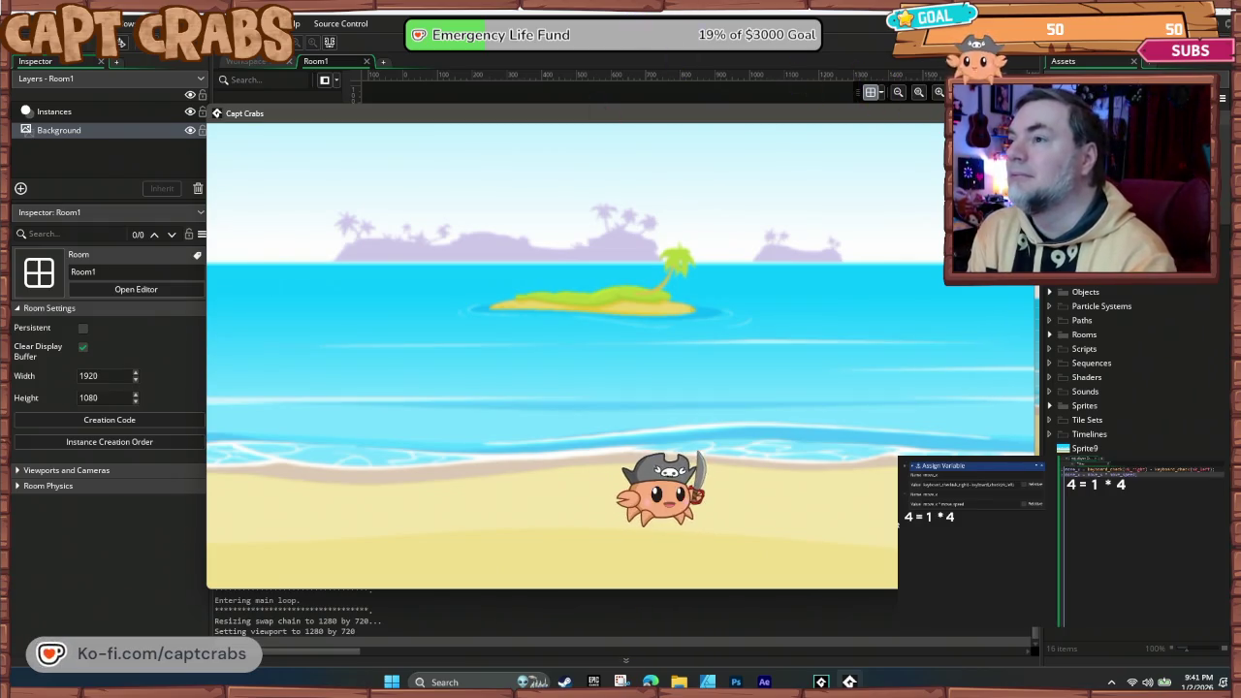
{"action": "key", "text": "Escape"}
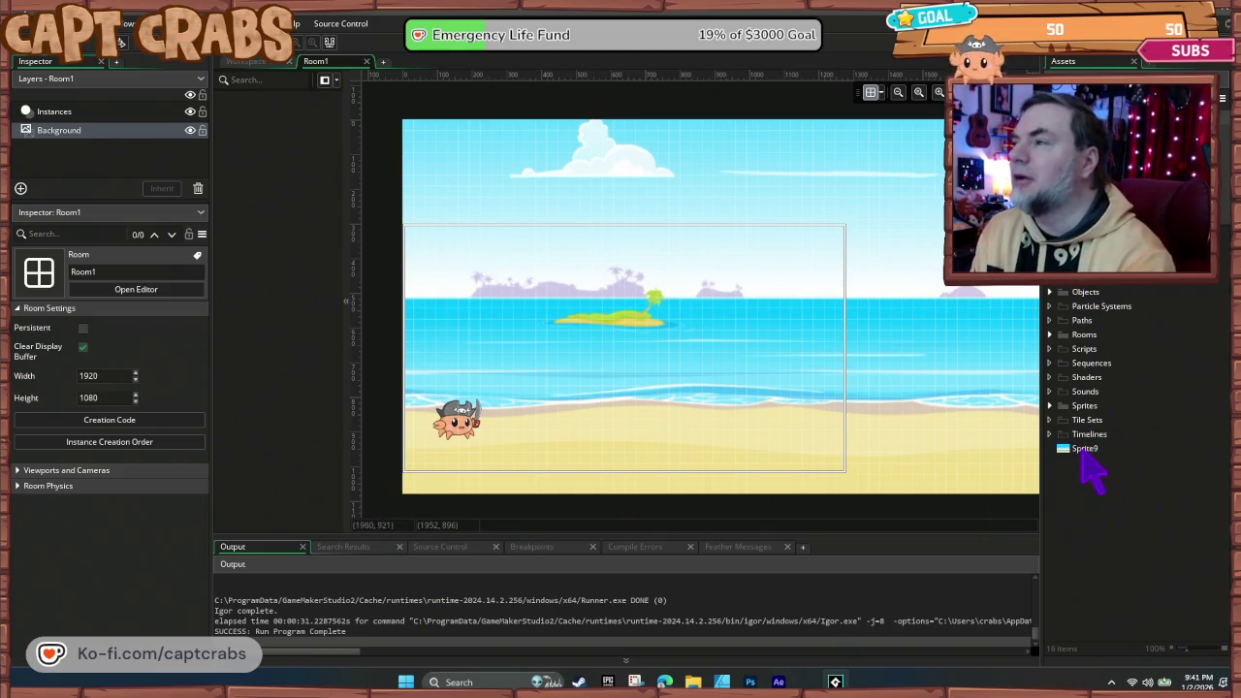
- Place an obj_block instance in Room1 on a new Instance Layer
{"action": "left_click", "coordinate": [1093, 438]}
{"action": "left_click", "coordinate": [1068, 407]}
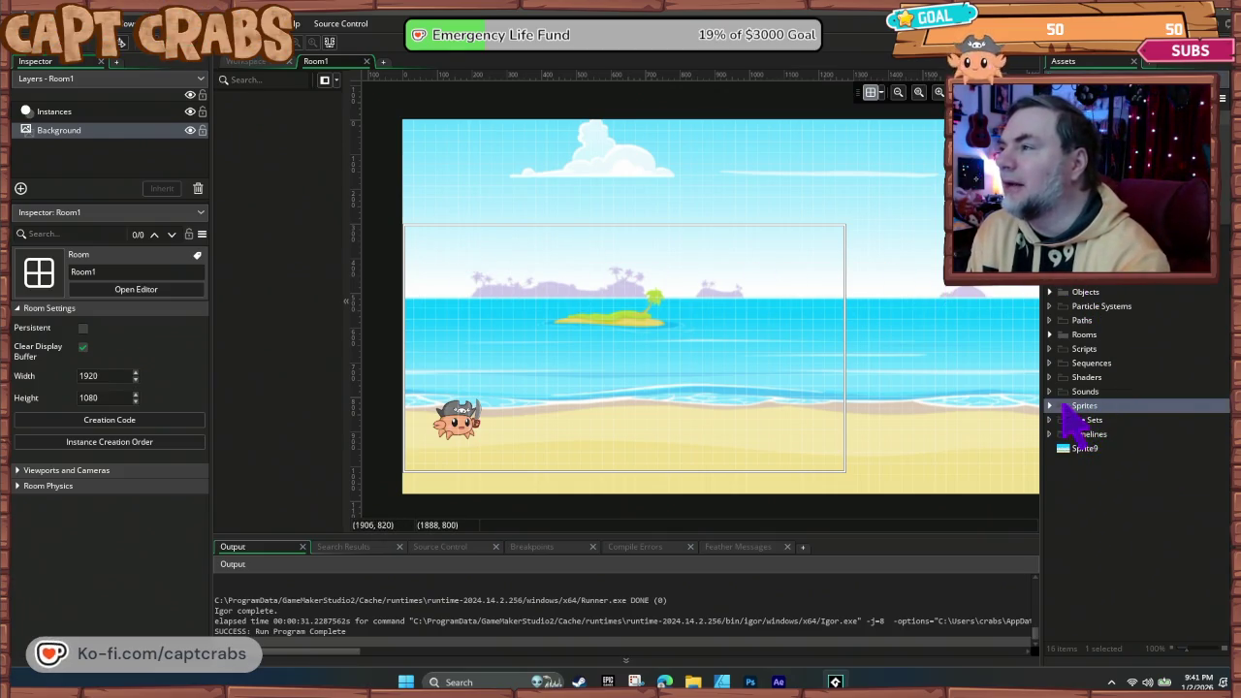
{"action": "left_click", "coordinate": [1048, 405]}
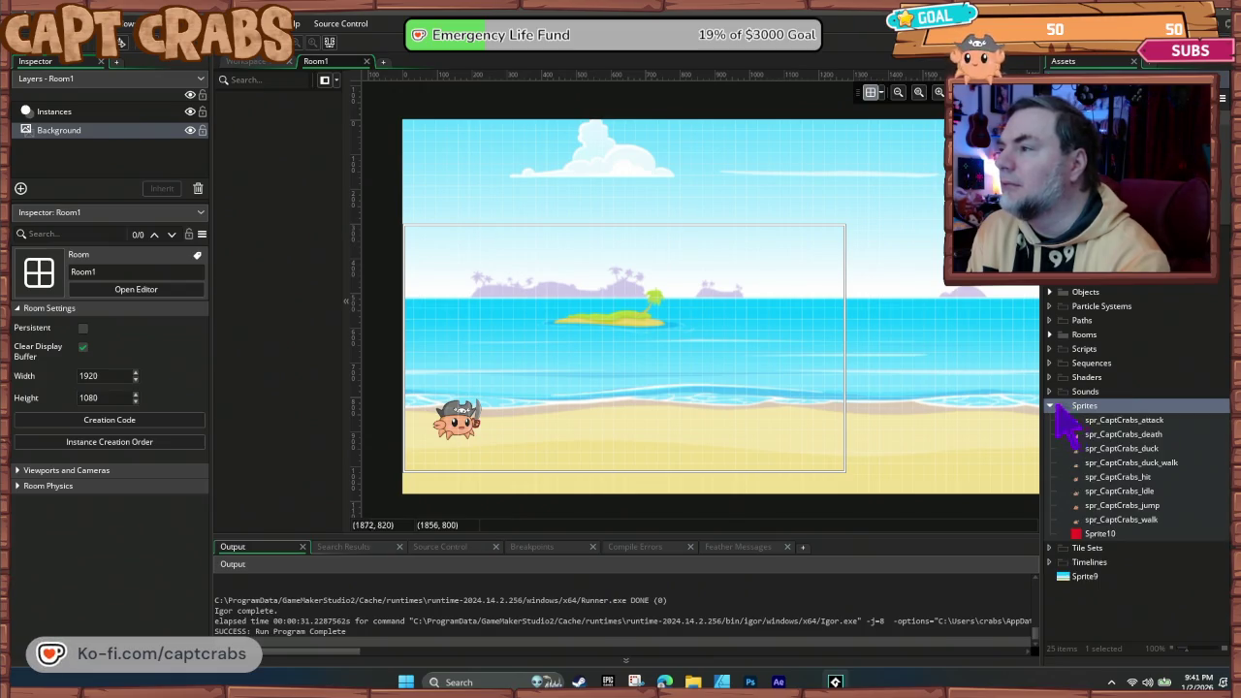
{"action": "left_click", "coordinate": [1049, 291]}
{"action": "left_click", "coordinate": [1101, 307]}
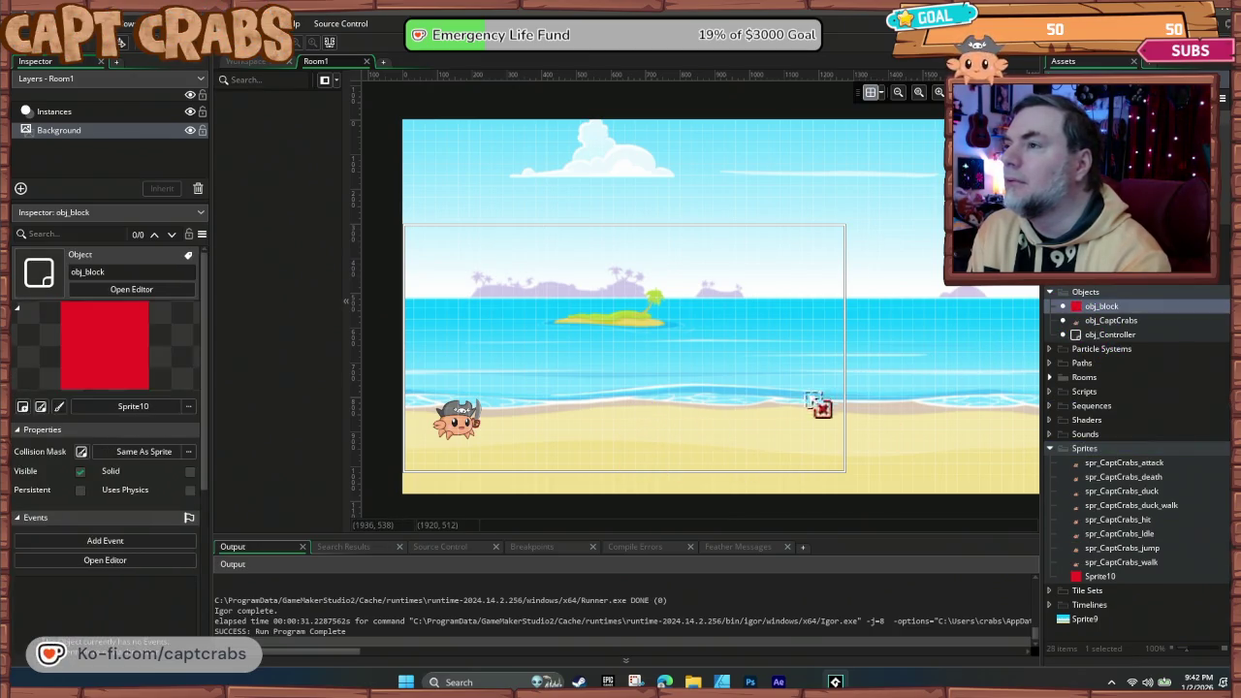
{"action": "left_click_drag", "start_coordinate": [688, 461], "coordinate": [690, 462]}
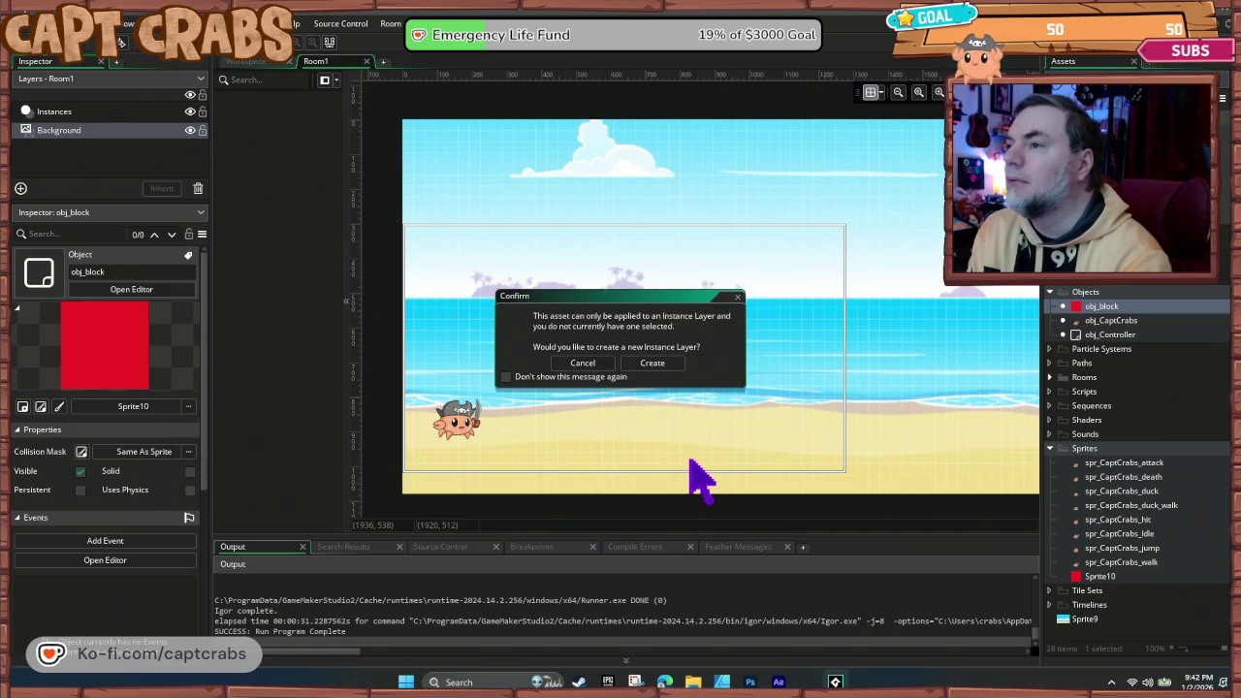
{"action": "left_click", "coordinate": [652, 363]}
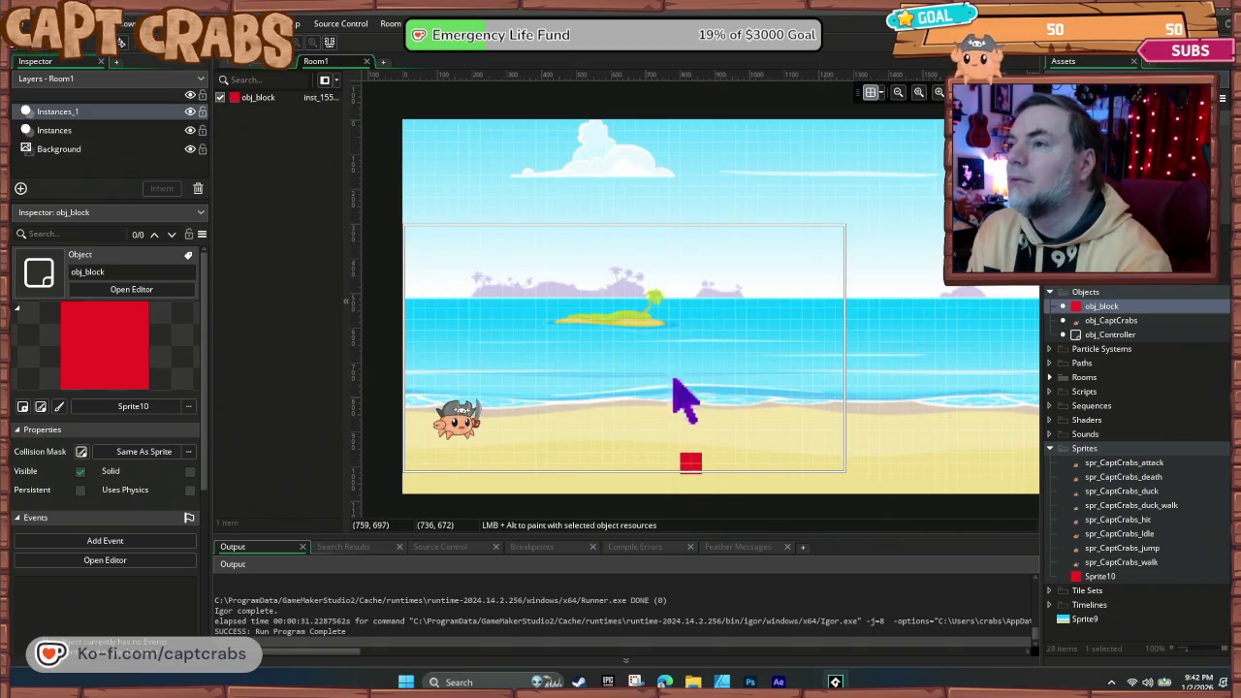
{"action": "left_click", "coordinate": [695, 463]}
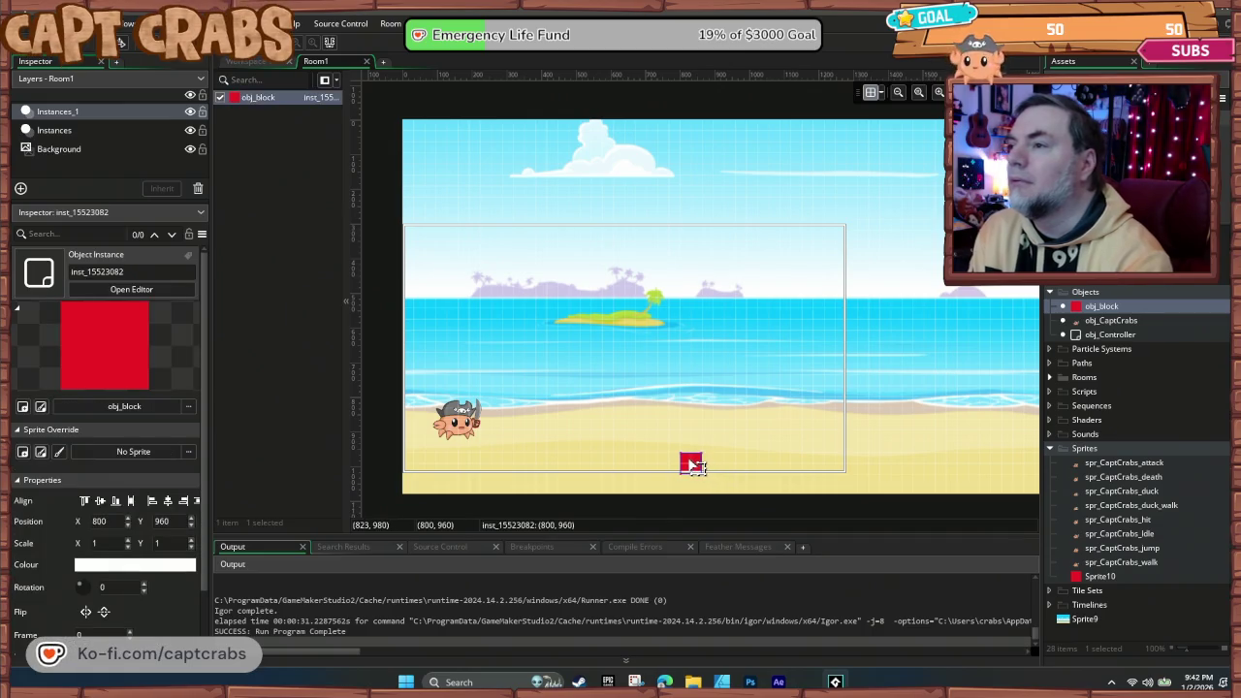
- Paint obj_block floor rows along the bottom with a gap, plus a raised platform at right
{"action": "left_click_drag", "start_coordinate": [661, 464], "coordinate": [411, 463]}
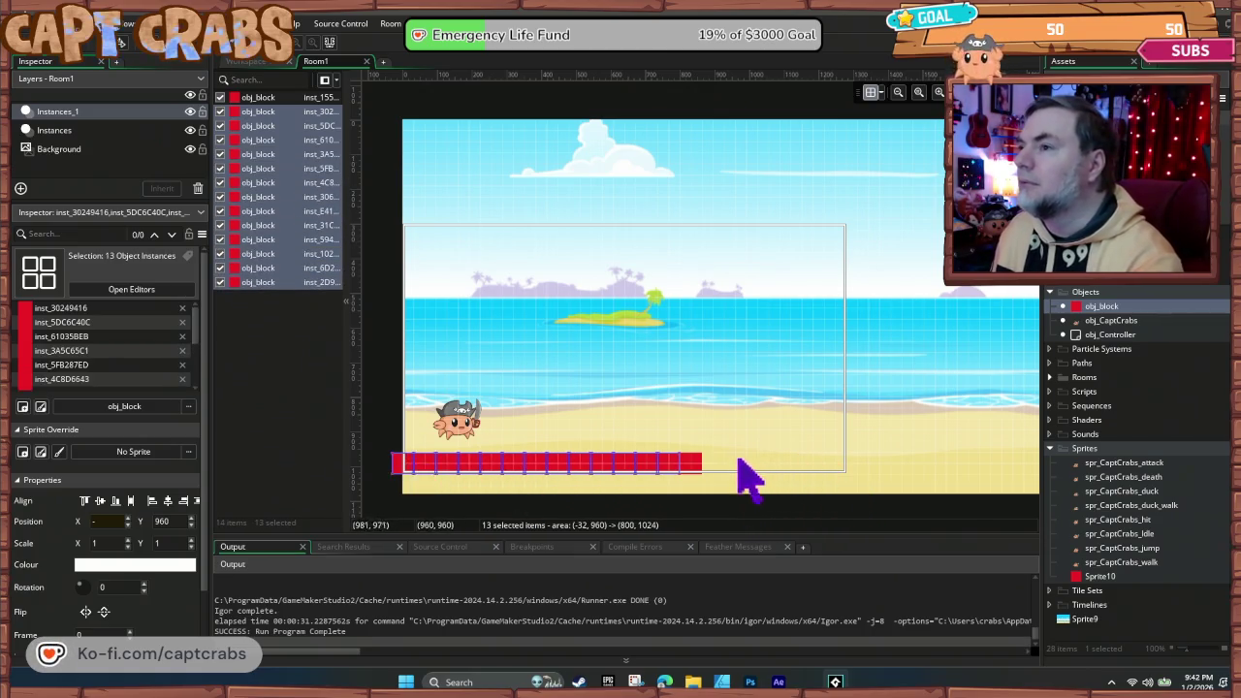
{"action": "left_click_drag", "start_coordinate": [761, 461], "coordinate": [840, 461]}
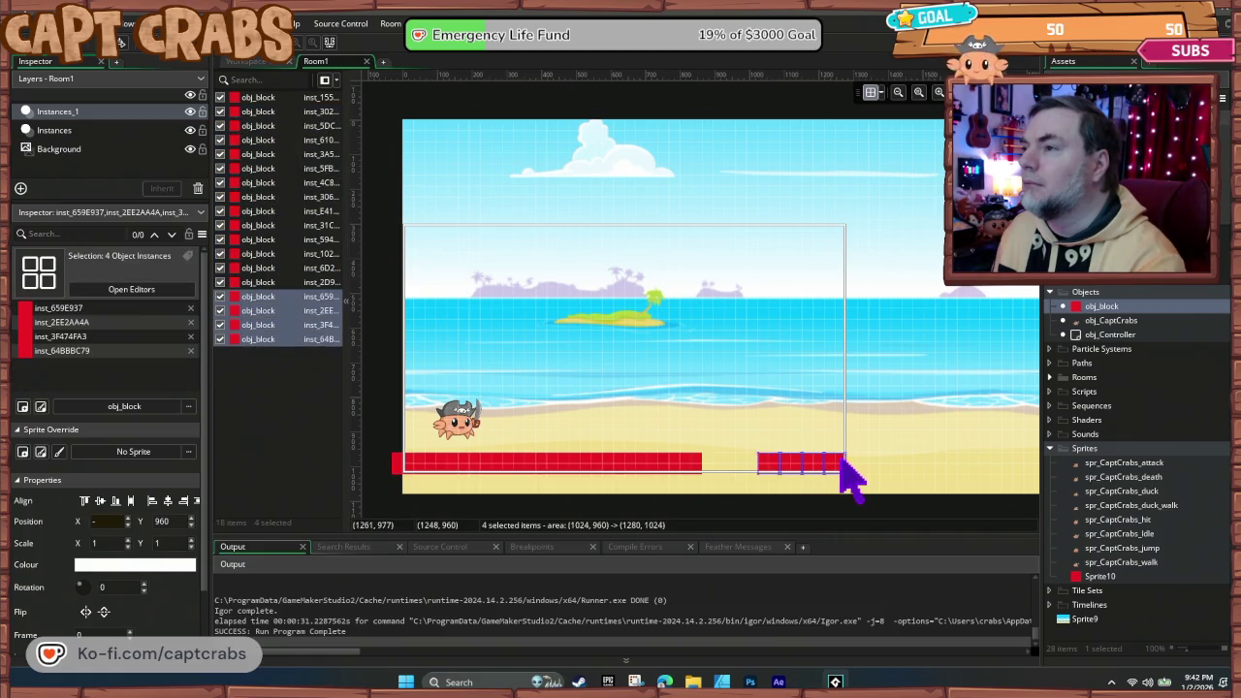
{"action": "mouse_move", "coordinate": [874, 388]}
{"action": "left_mouse_down"}
{"action": "mouse_move", "coordinate": [942, 397]}
{"action": "mouse_move", "coordinate": [947, 415]}
{"action": "left_mouse_up"}
{"action": "left_click_drag", "start_coordinate": [985, 463], "coordinate": [1027, 465]}
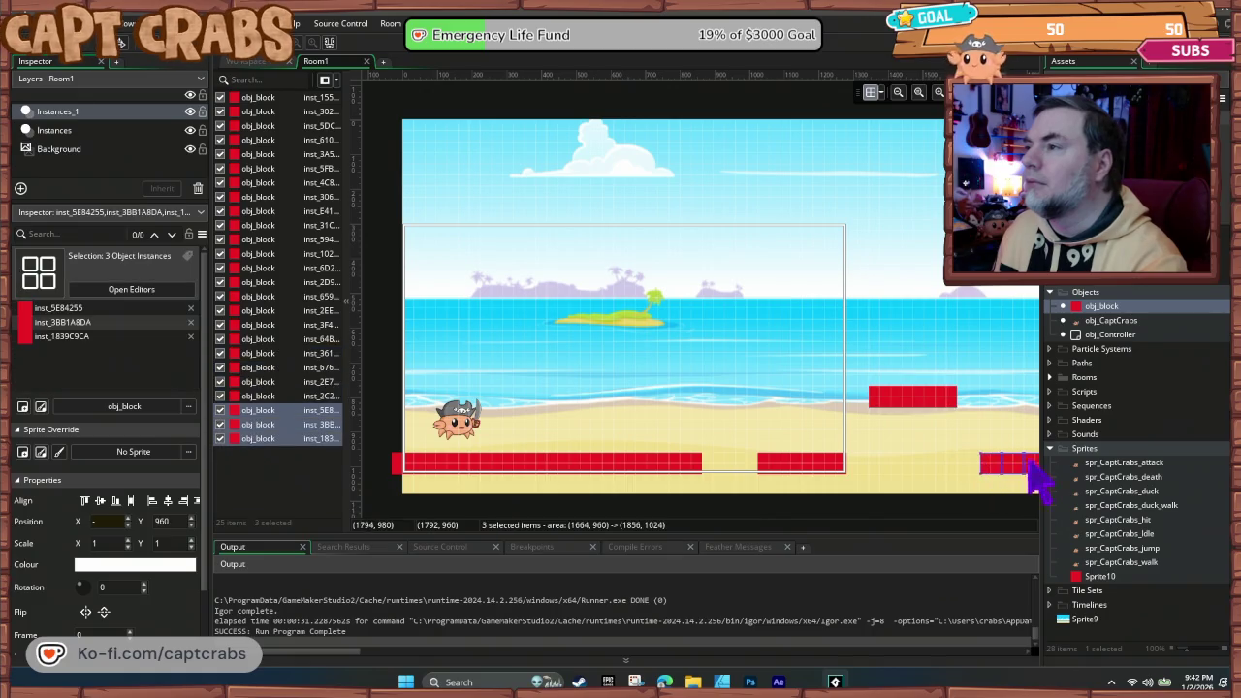
{"action": "scroll", "coordinate": [841, 465], "scroll_direction": "up", "scroll_amount": 1}
{"action": "scroll", "coordinate": [848, 469], "scroll_direction": "down", "scroll_amount": 1}
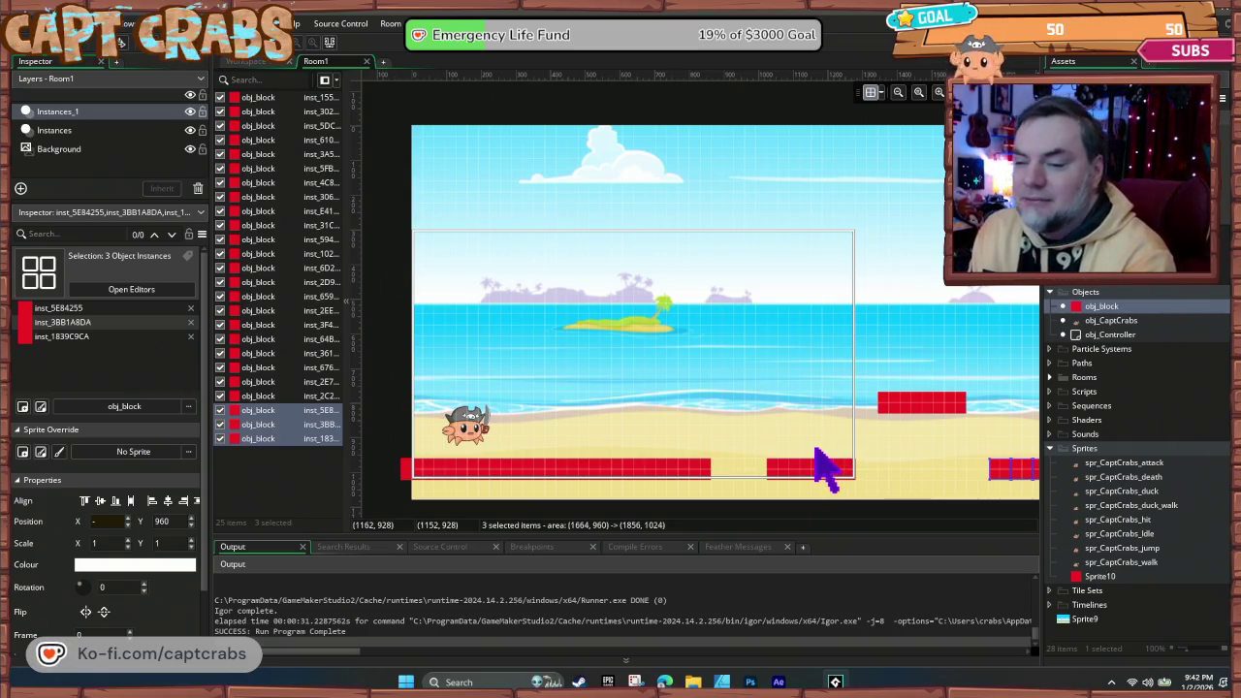
{"action": "right_click", "coordinate": [1090, 309]}
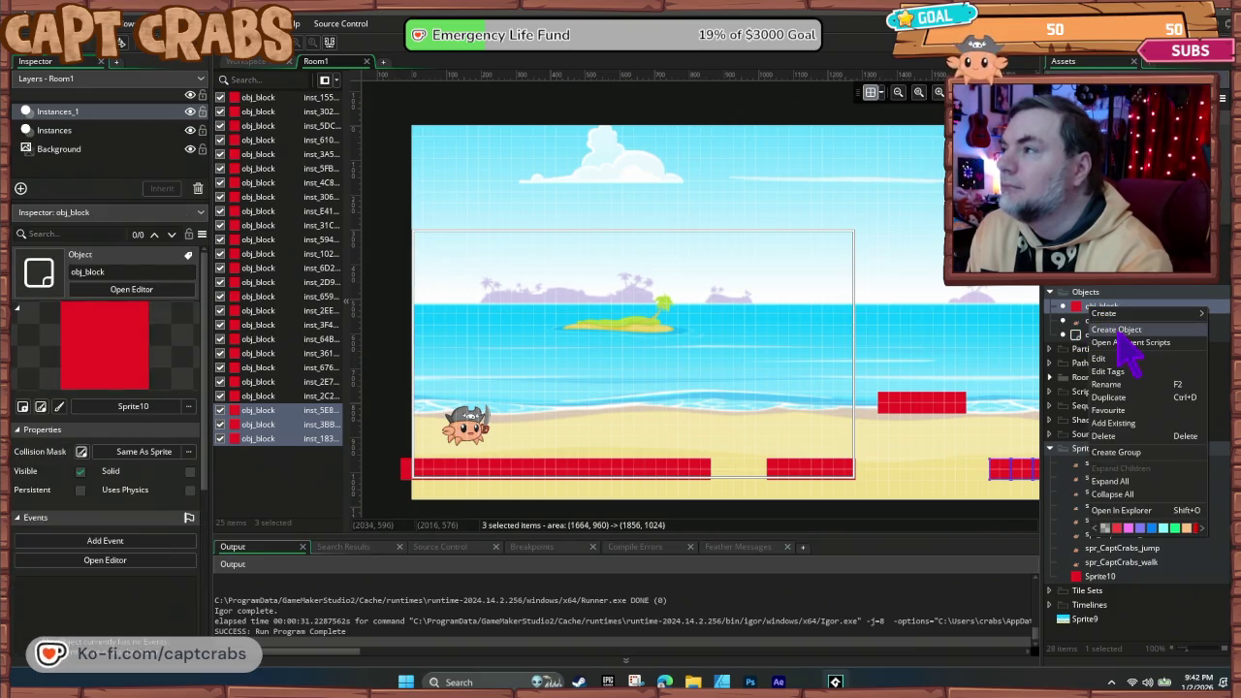
- Open obj_block's object editor, check its Physics and Parent panels, and tick Solid
{"action": "double_click", "coordinate": [1086, 309]}
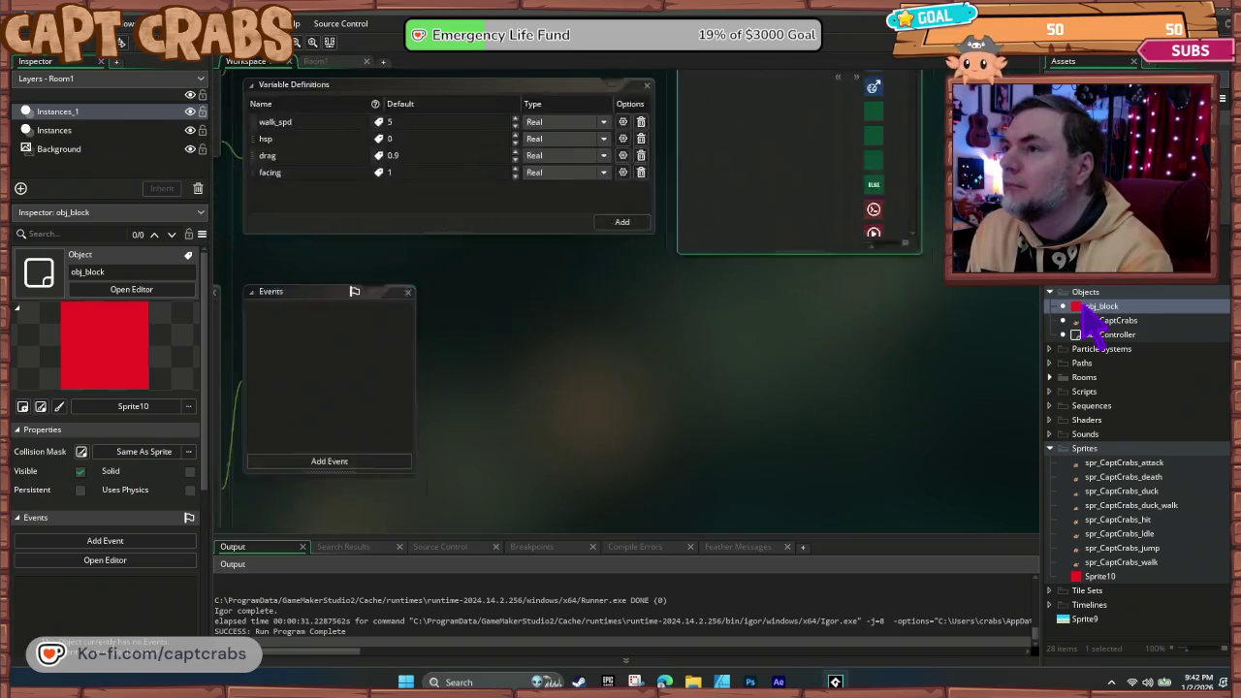
{"action": "scroll", "coordinate": [678, 388], "scroll_direction": "up", "scroll_amount": 5}
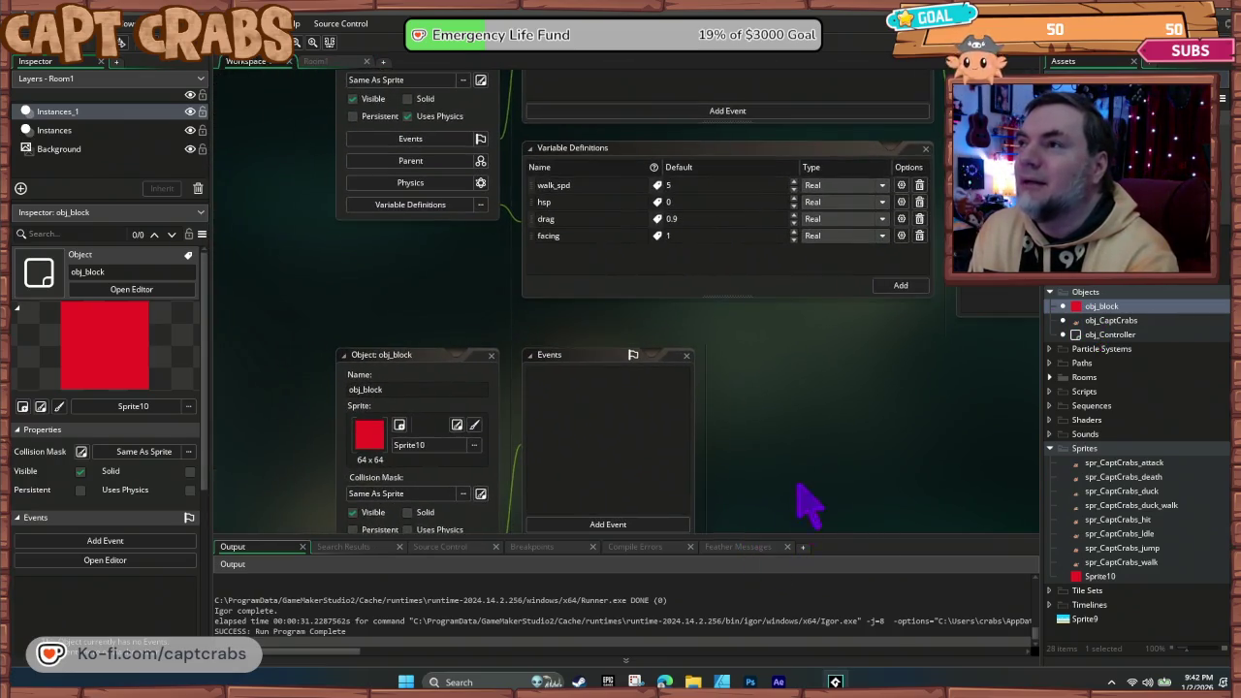
{"action": "mouse_move", "coordinate": [736, 432]}
{"action": "left_mouse_down"}
{"action": "mouse_move", "coordinate": [714, 513]}
{"action": "mouse_move", "coordinate": [591, 533]}
{"action": "mouse_move", "coordinate": [610, 493]}
{"action": "mouse_move", "coordinate": [645, 471]}
{"action": "left_mouse_up"}
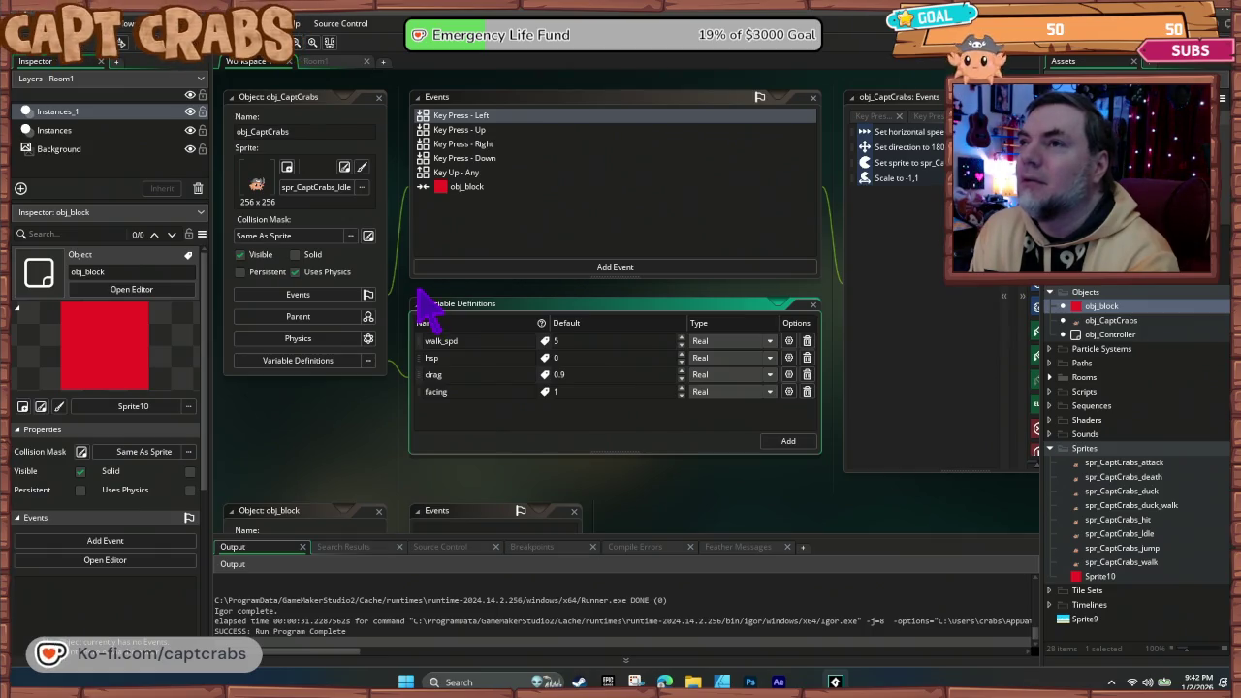
{"action": "mouse_move", "coordinate": [349, 466]}
{"action": "left_mouse_down"}
{"action": "mouse_move", "coordinate": [388, 268]}
{"action": "mouse_move", "coordinate": [387, 191]}
{"action": "left_mouse_up"}
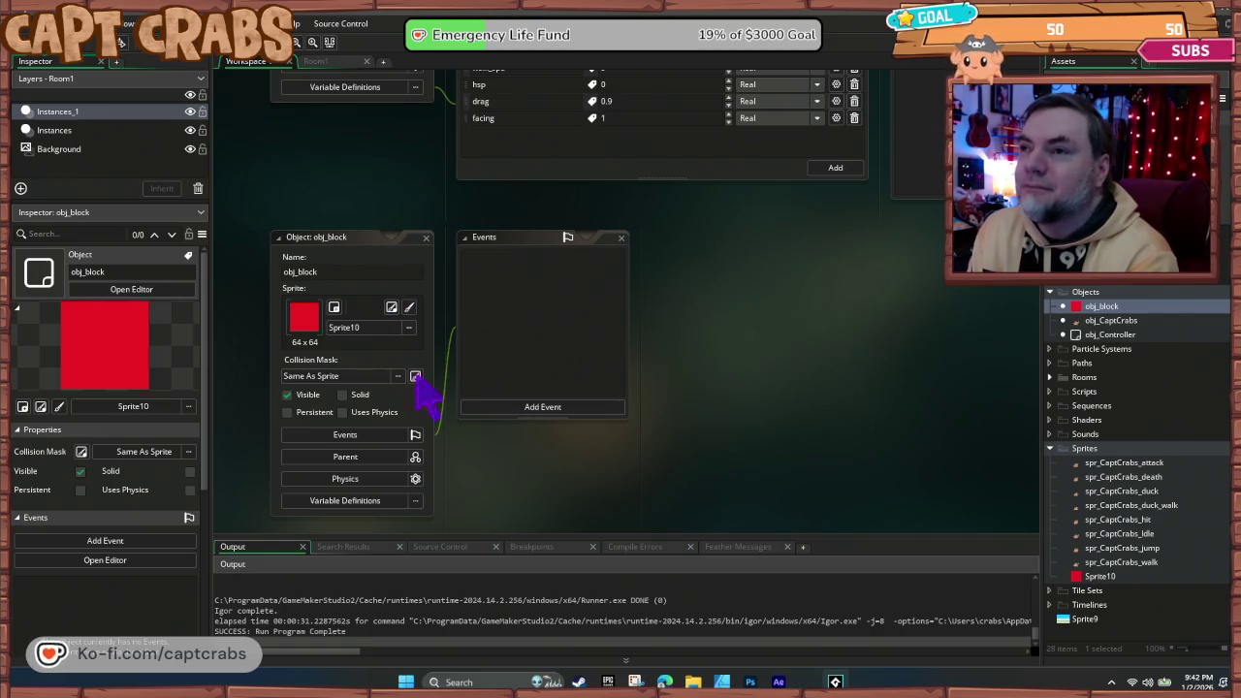
{"action": "left_click", "coordinate": [373, 479]}
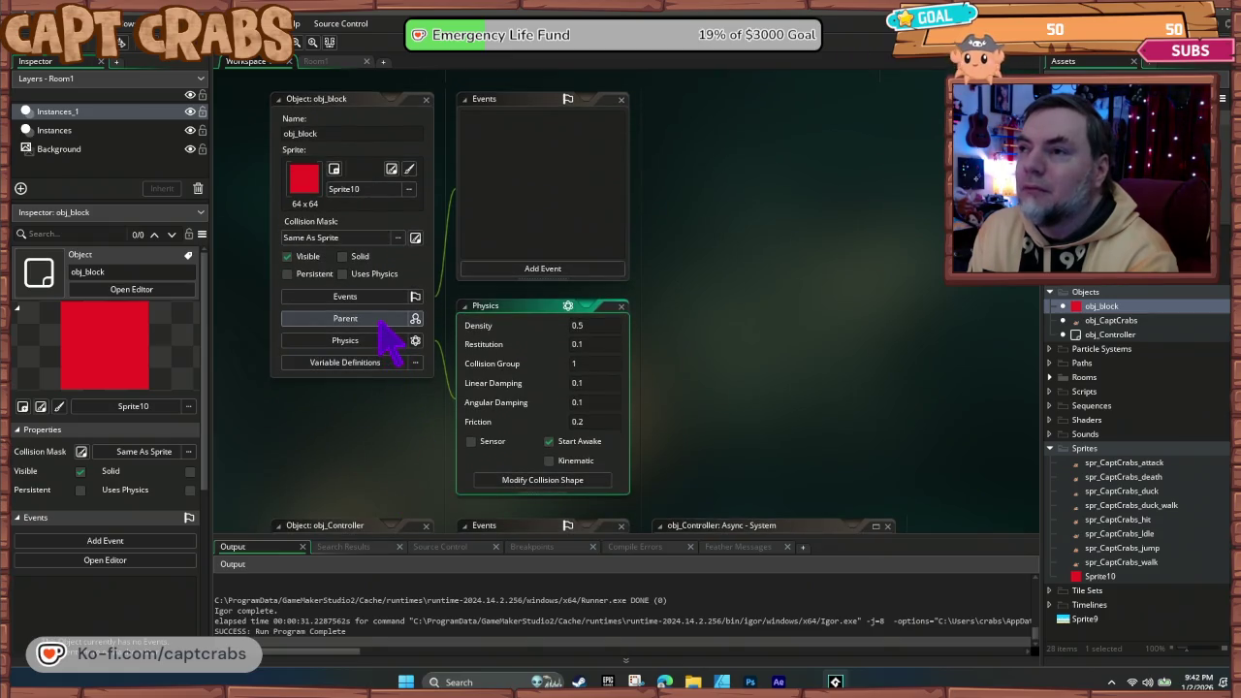
{"action": "left_click", "coordinate": [621, 308]}
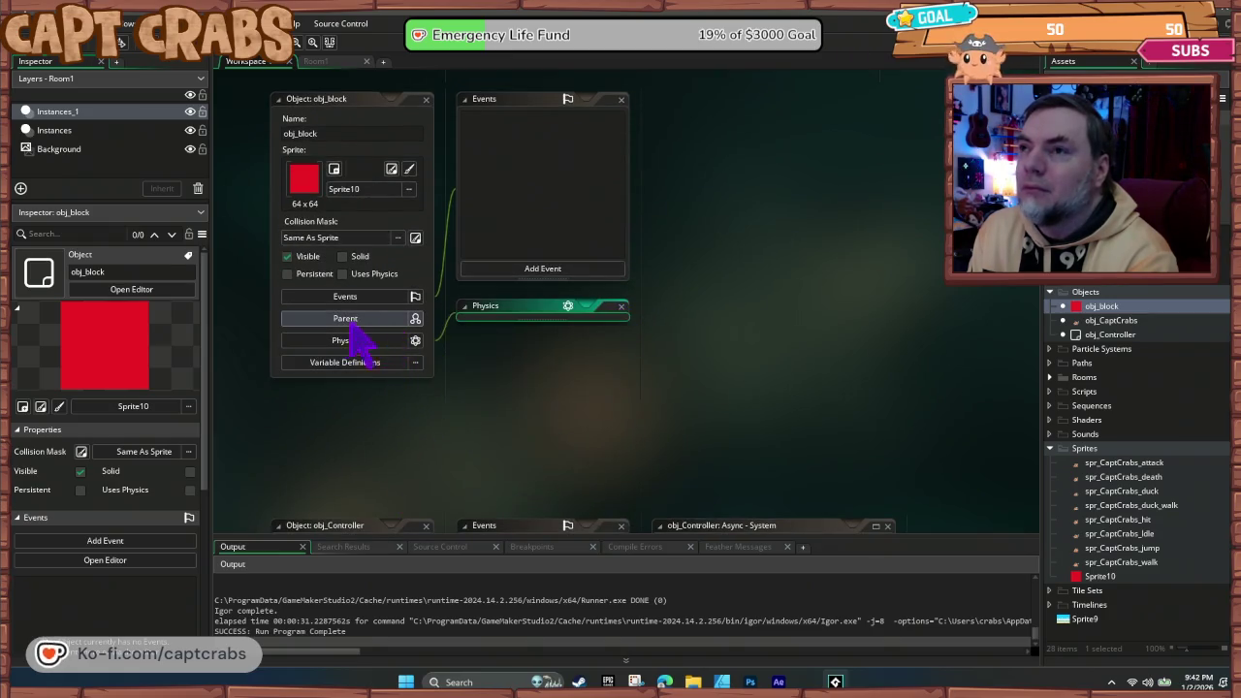
{"action": "left_click", "coordinate": [369, 318]}
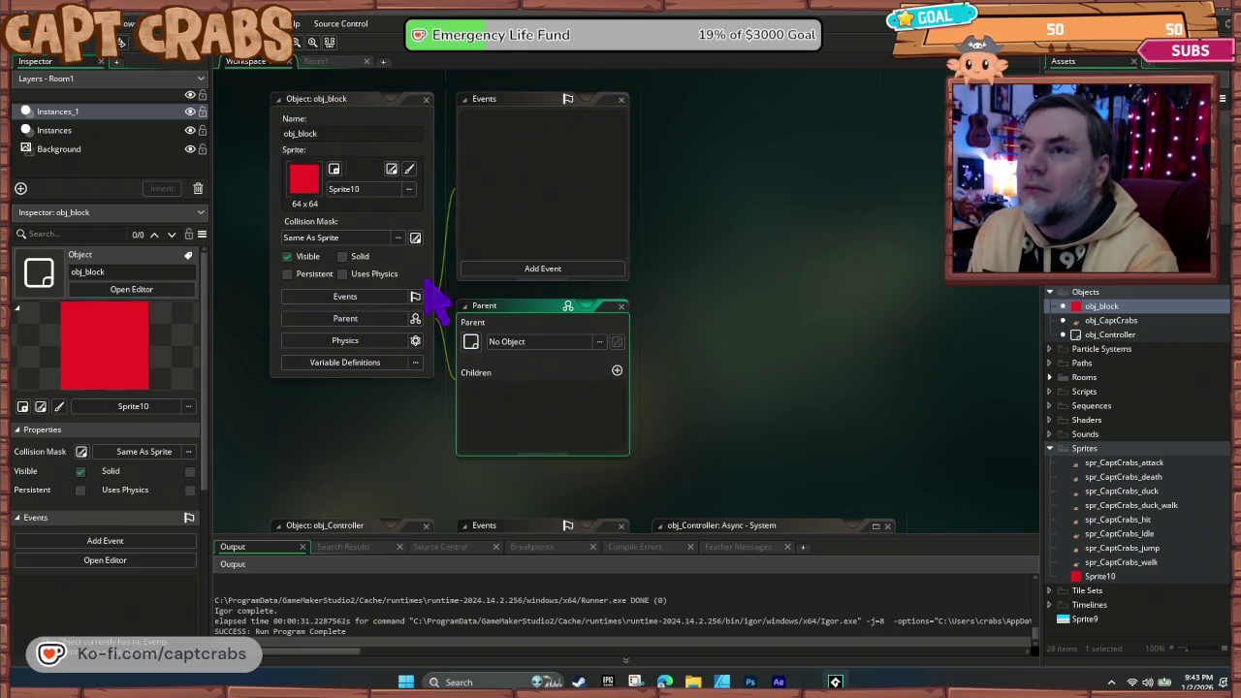
{"action": "left_click", "coordinate": [343, 257]}
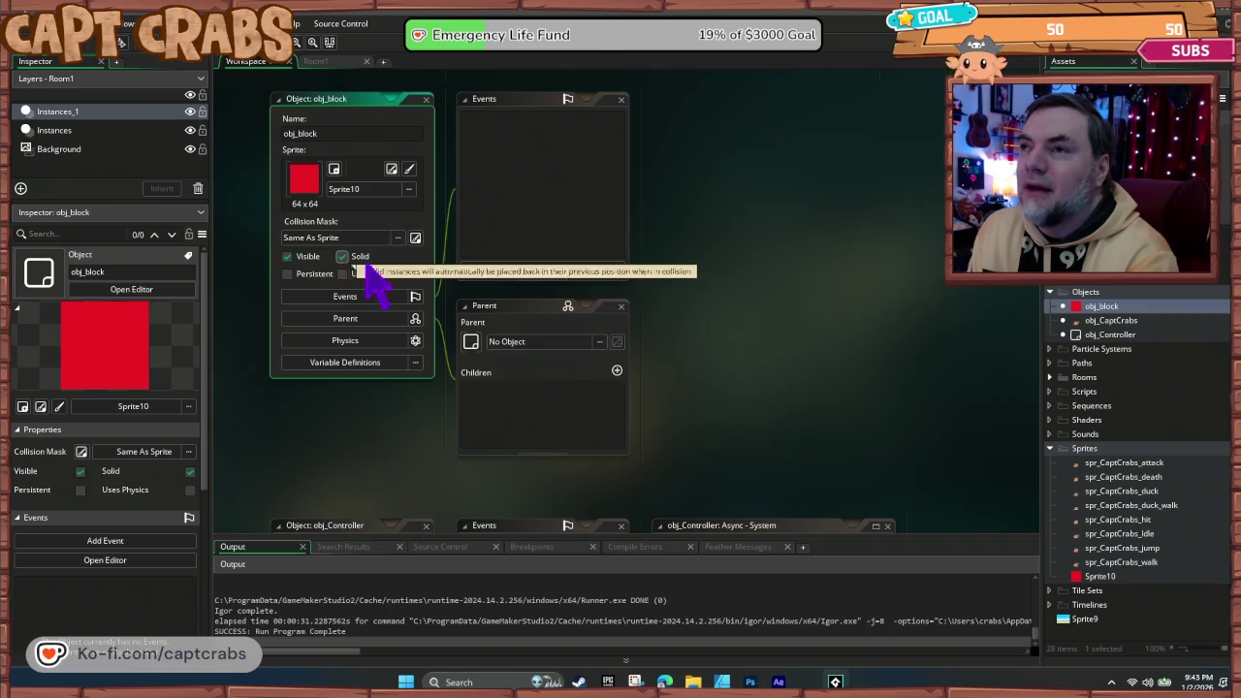
{"action": "left_click", "coordinate": [621, 307]}
{"action": "scroll", "coordinate": [514, 382], "scroll_direction": "up", "scroll_amount": 2}
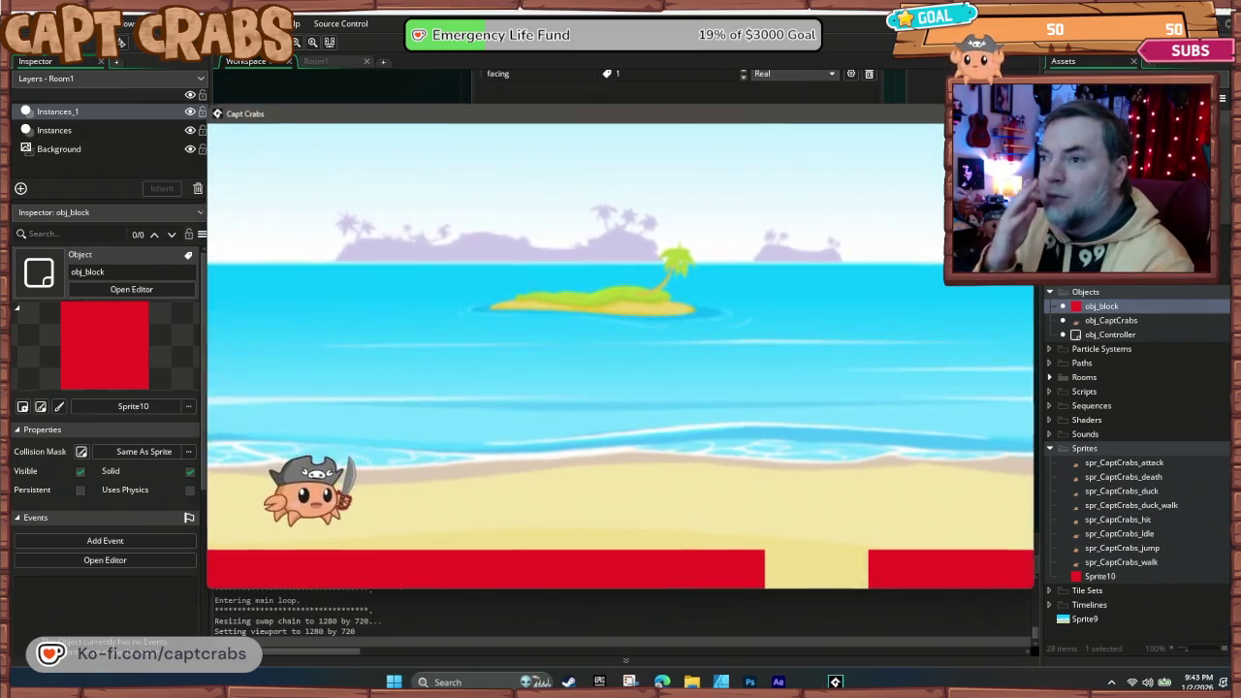
{"action": "key", "text": "Right"}
{"action": "key", "text": "Left"}
{"action": "key", "text": "Right"}
{"action": "key", "text": "Left"}
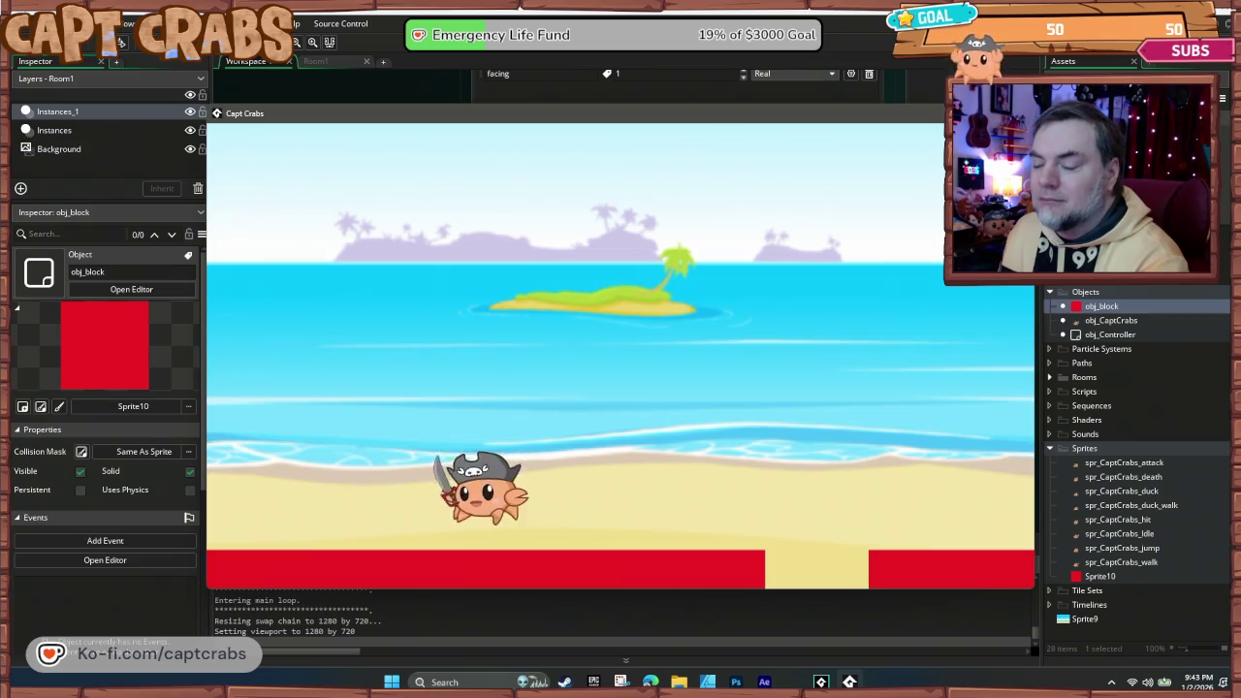
{"action": "key", "text": "Right"}
{"action": "key", "text": "Right"}
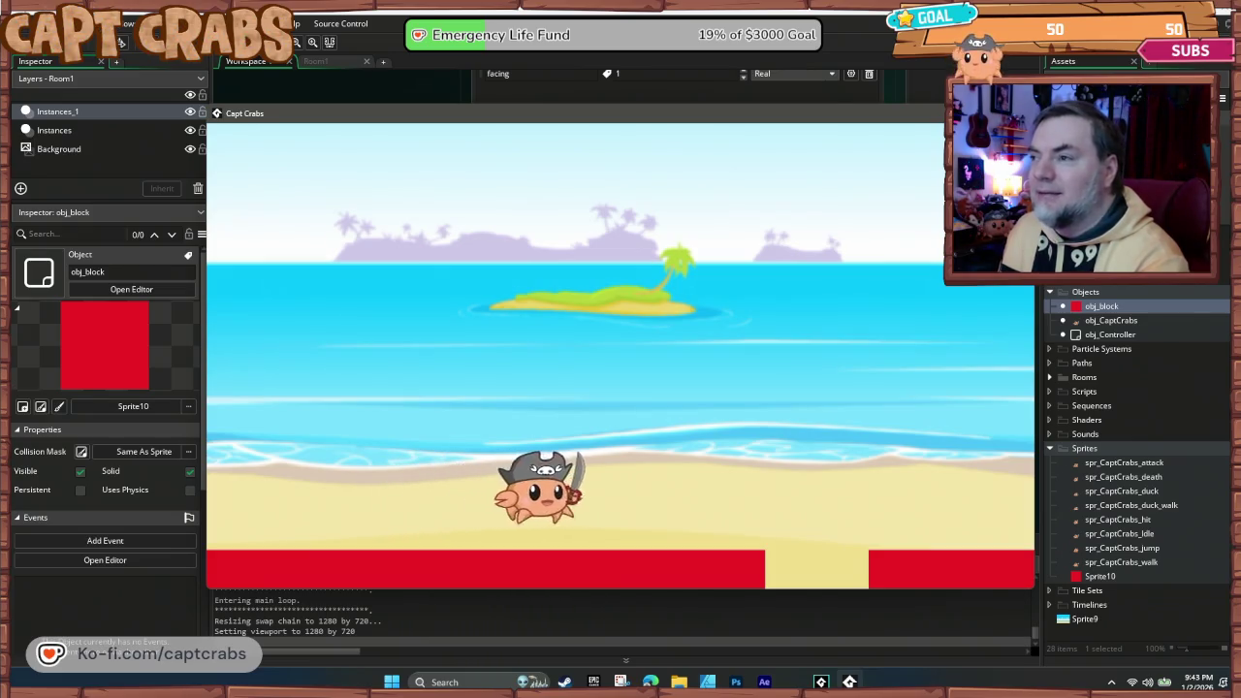
{"action": "key", "text": "Left"}
{"action": "key", "text": "Right"}
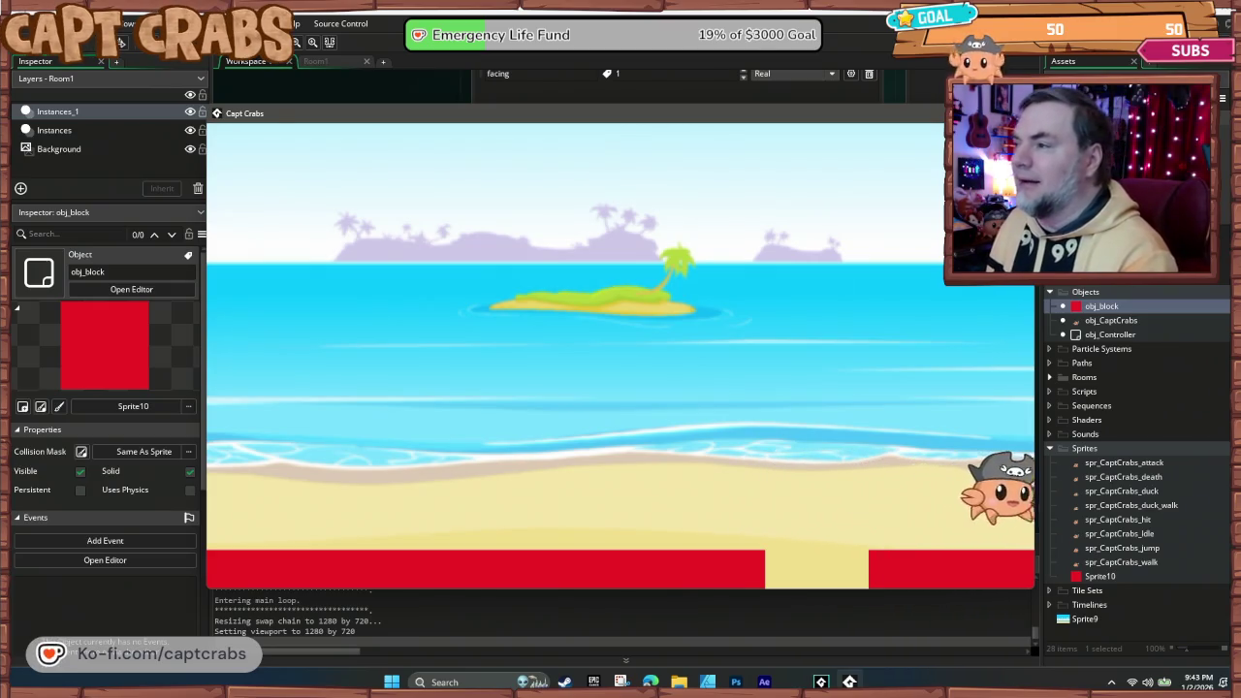
{"action": "key", "text": "Left"}
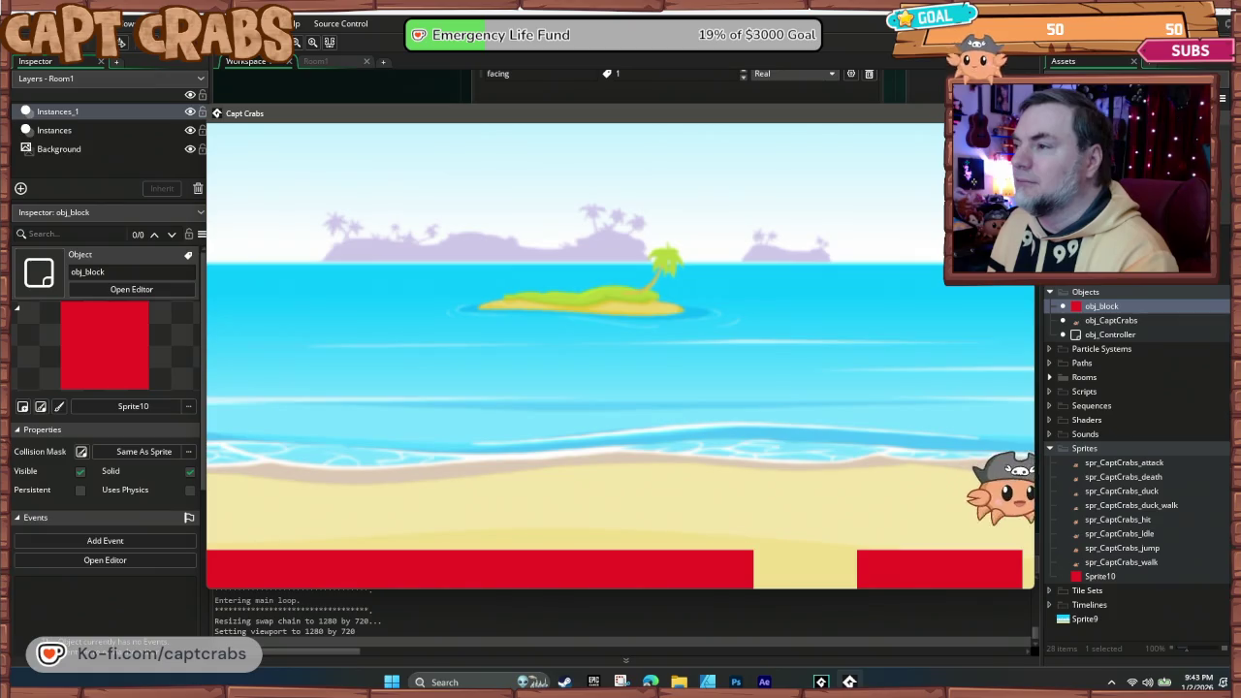
{"action": "key", "text": "Left"}
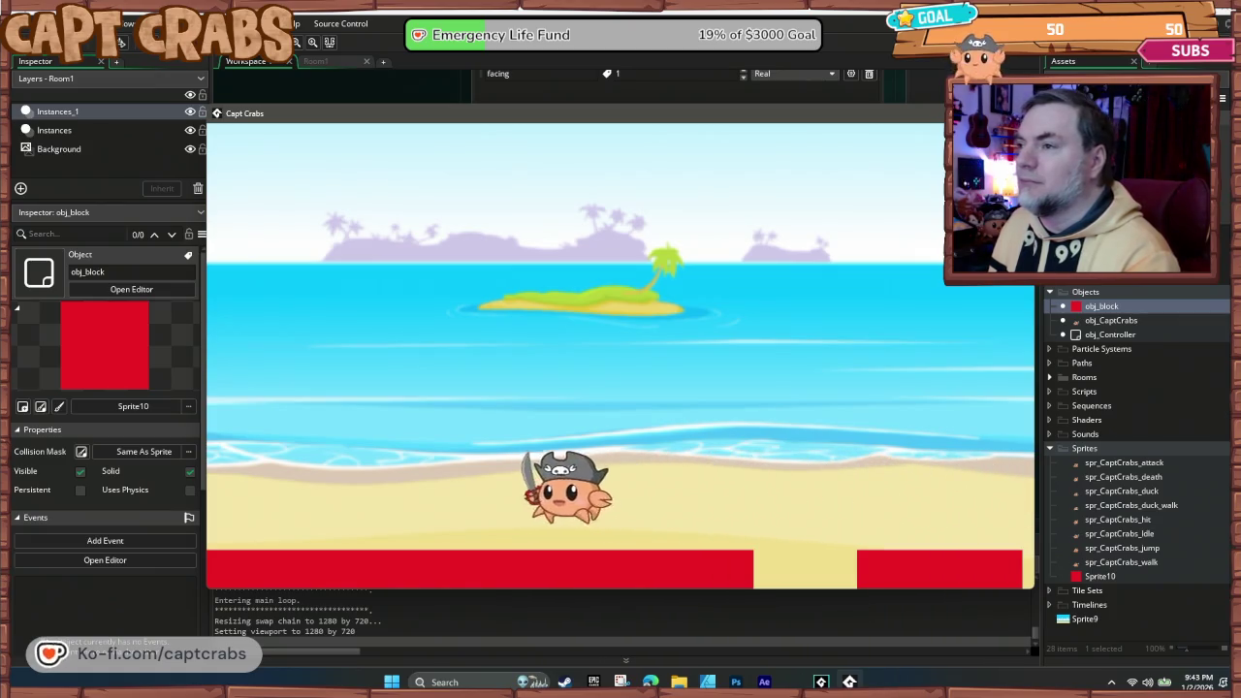
{"action": "key", "text": "Left"}
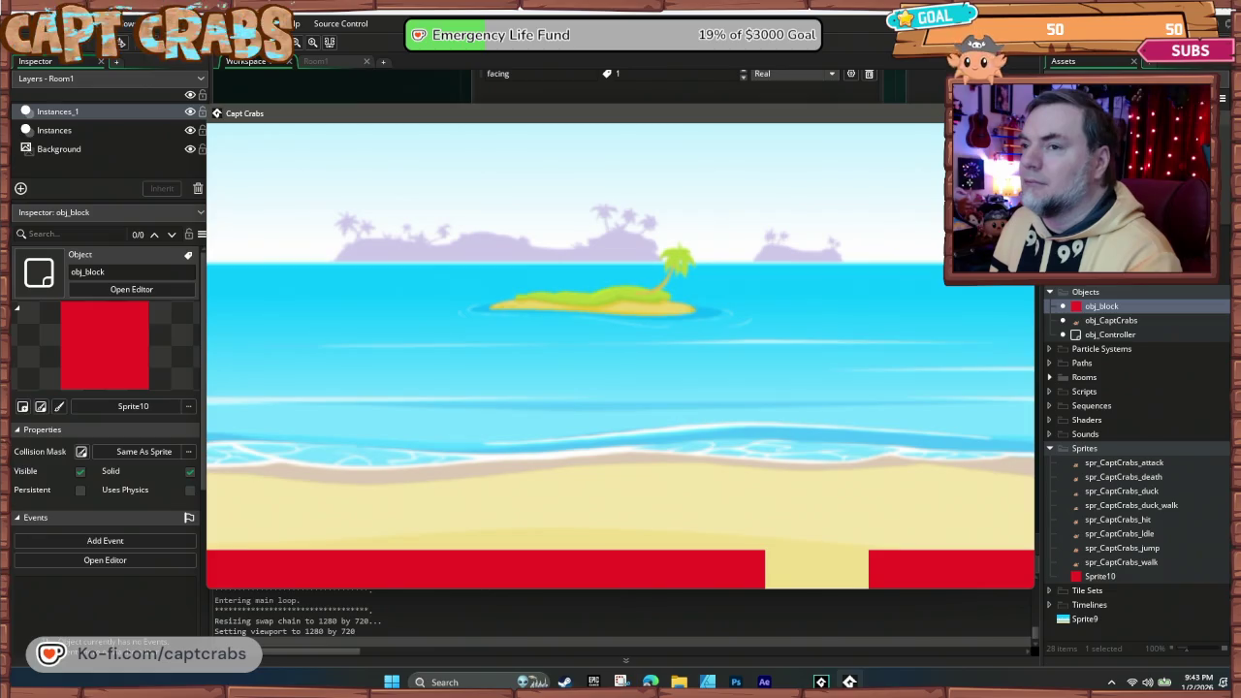
{"action": "key", "text": "Right"}
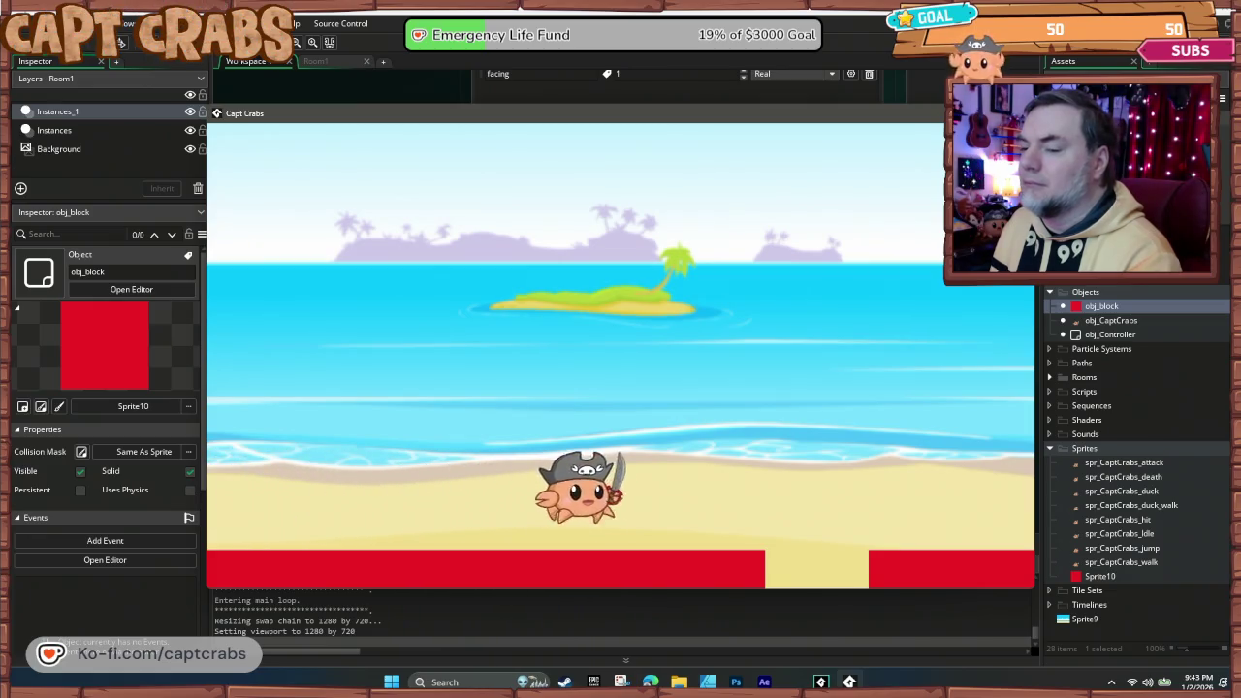
{"action": "key", "text": "Right"}
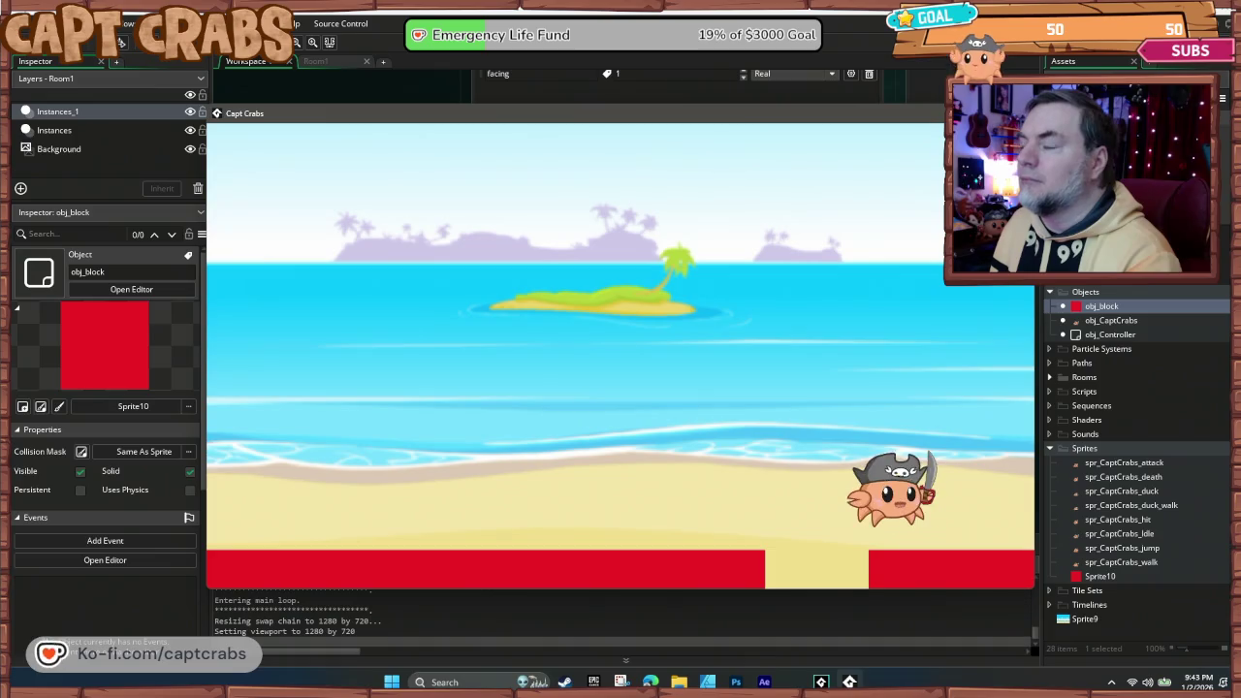
{"action": "key", "text": "Escape"}
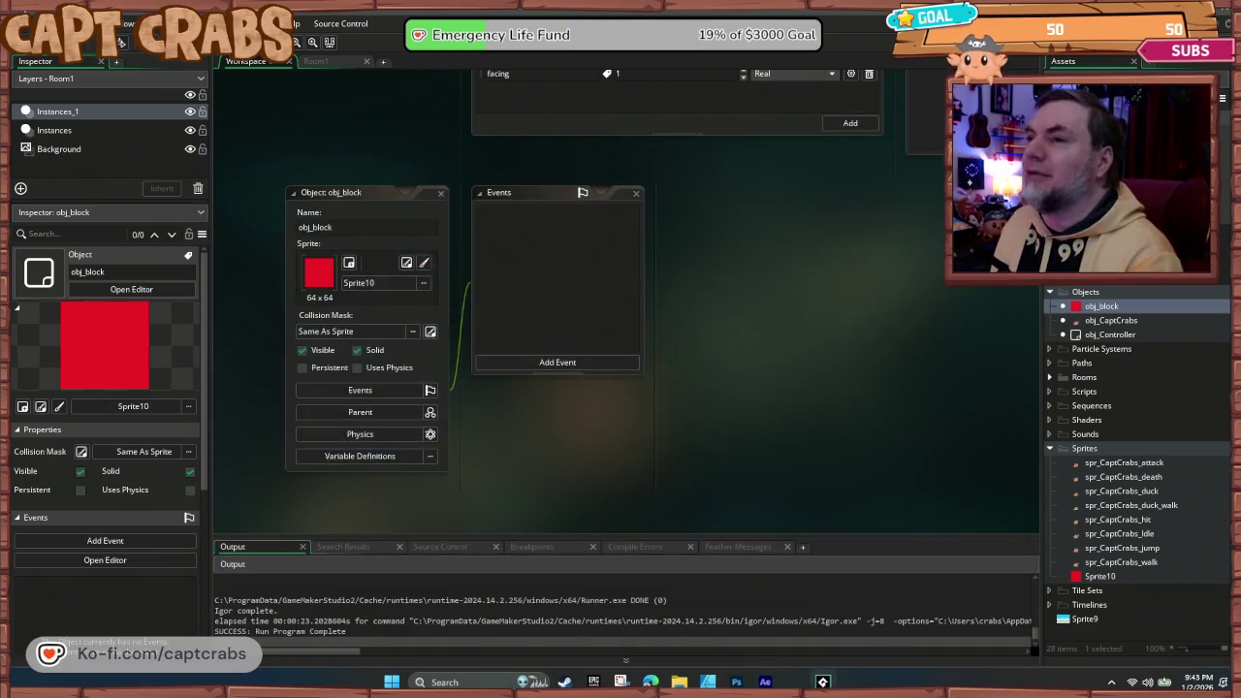
- Close the obj_block editor and bring obj_CaptCrabs' editor into view
{"action": "left_click", "coordinate": [441, 194]}
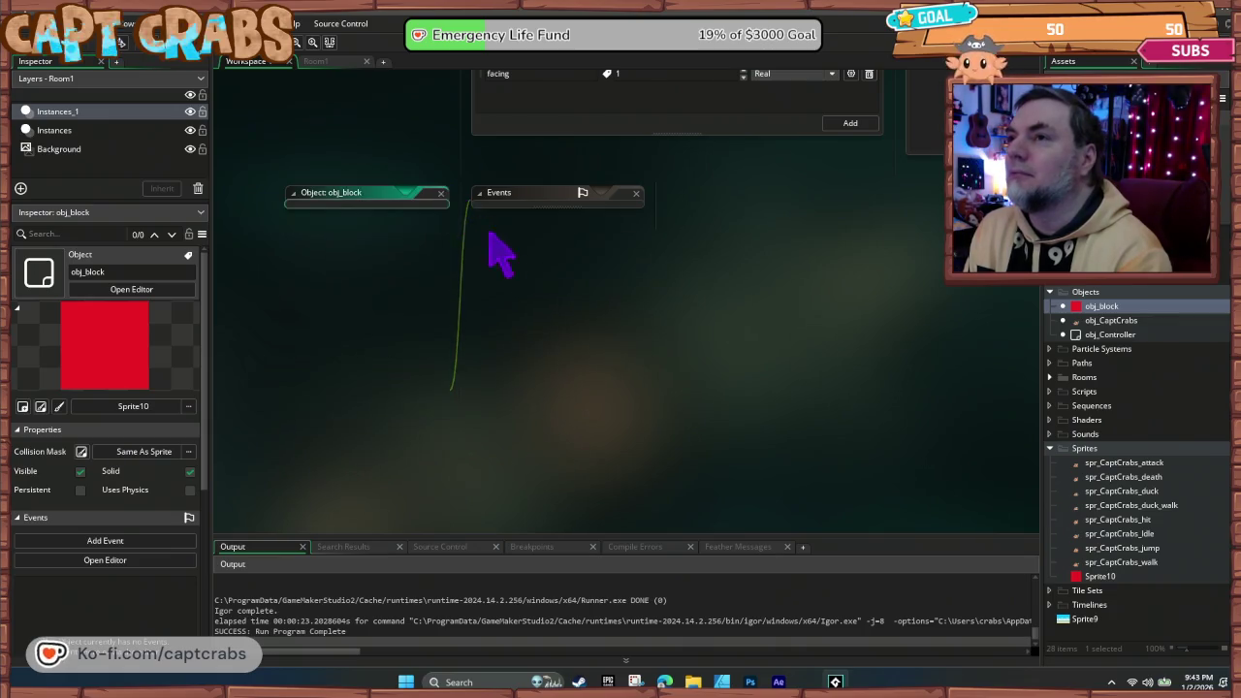
{"action": "scroll", "coordinate": [512, 420], "scroll_direction": "up", "scroll_amount": 3}
{"action": "left_click_drag", "start_coordinate": [433, 418], "coordinate": [443, 553]}
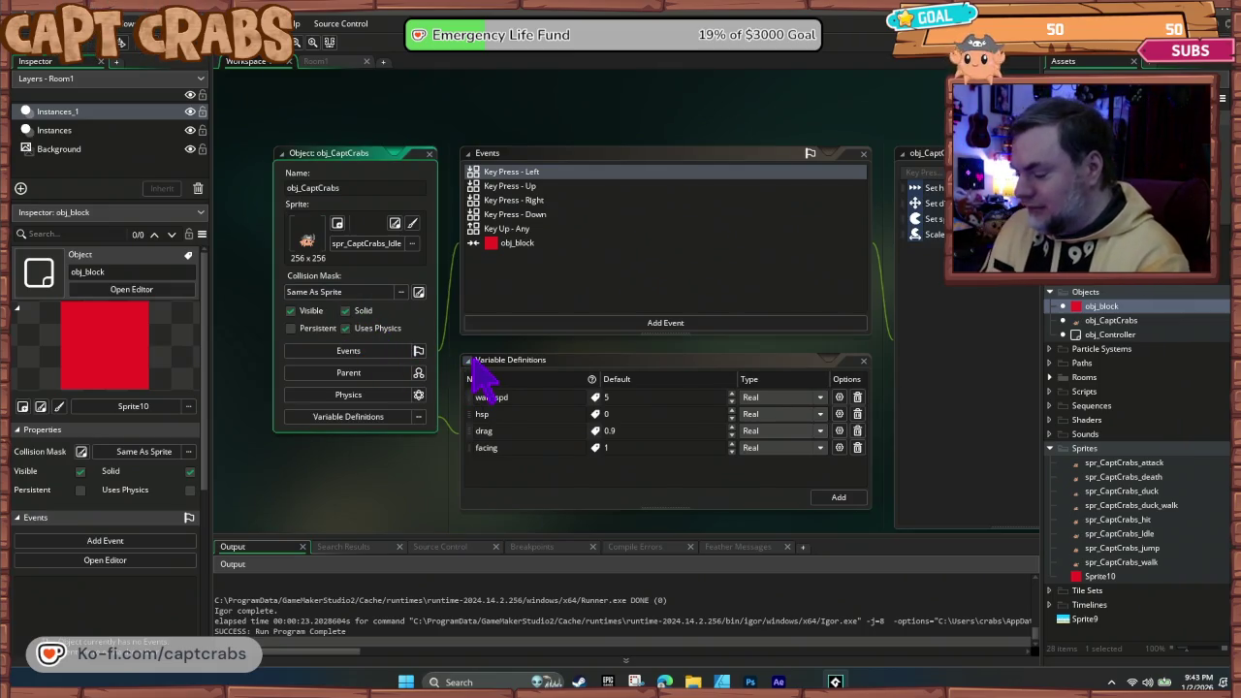
- Test-walk the crab right and left, close the game, and untick Solid on obj_CaptCrabs
{"action": "key", "text": "F5"}
{"action": "key", "text": "Right"}
{"action": "key", "text": "Left"}
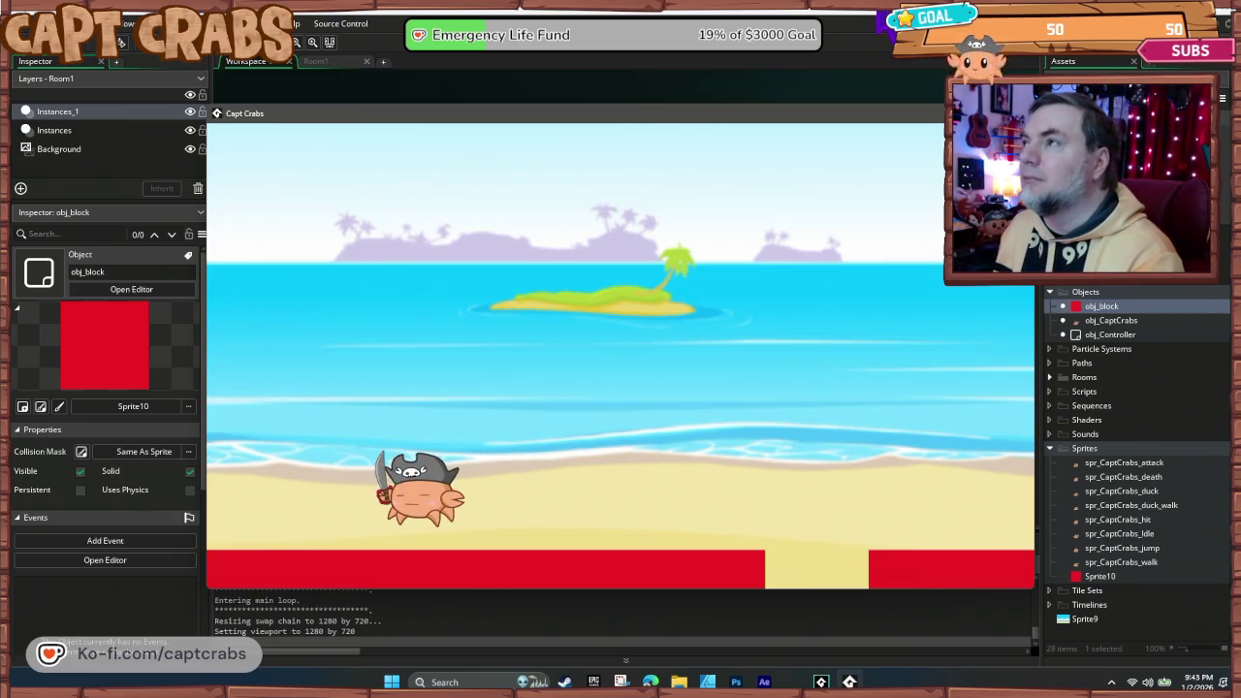
{"action": "key", "text": "alt+F4"}
{"action": "left_click", "coordinate": [347, 311]}
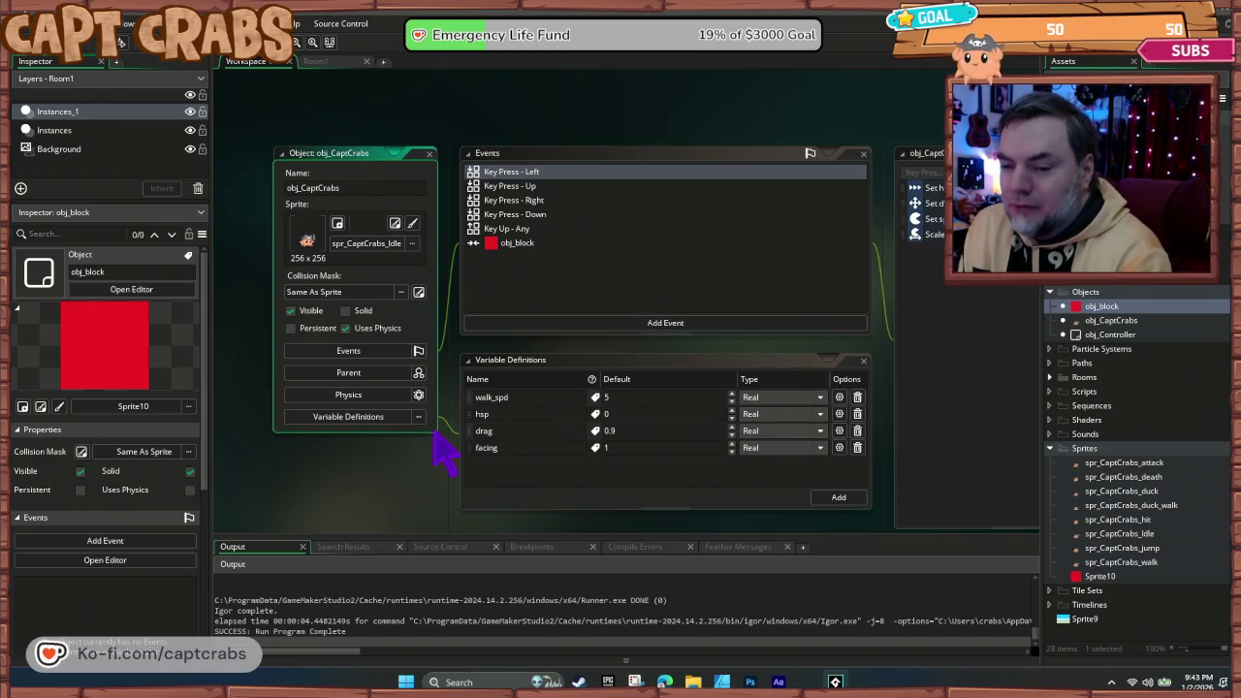
{"action": "left_click", "coordinate": [520, 325]}
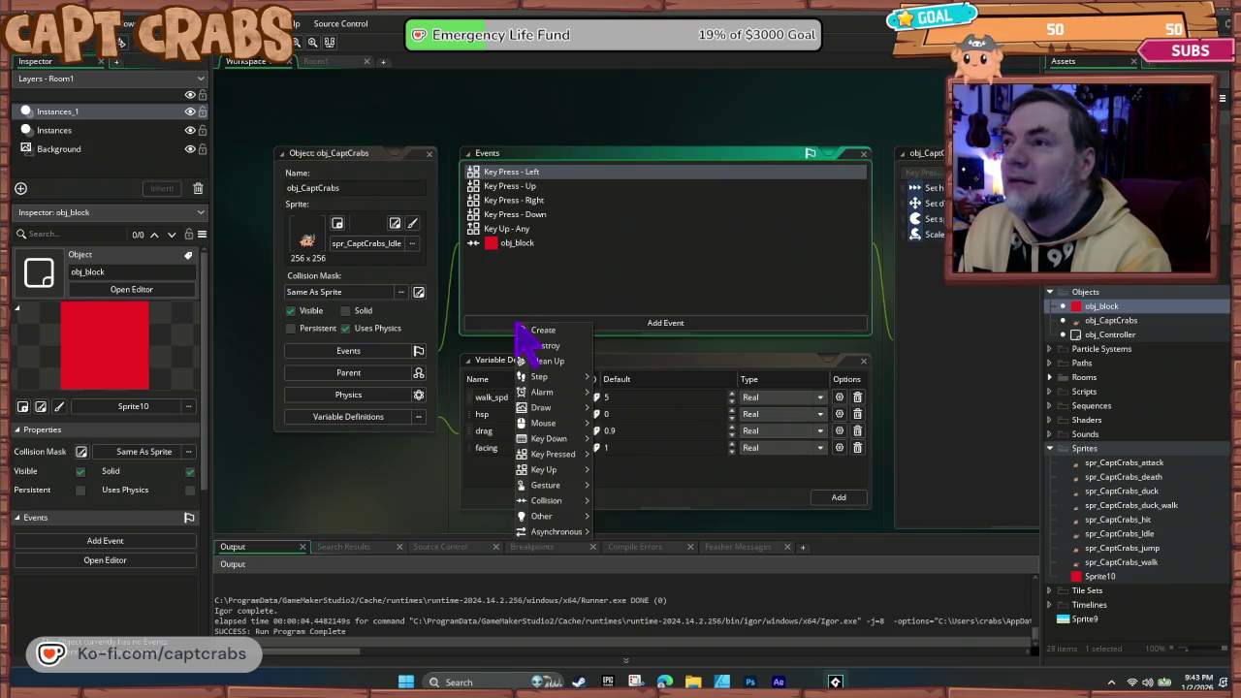
- Add a Step event to obj_CaptCrabs and drop a Move and Collide action into it
{"action": "mouse_move", "coordinate": [562, 377]}
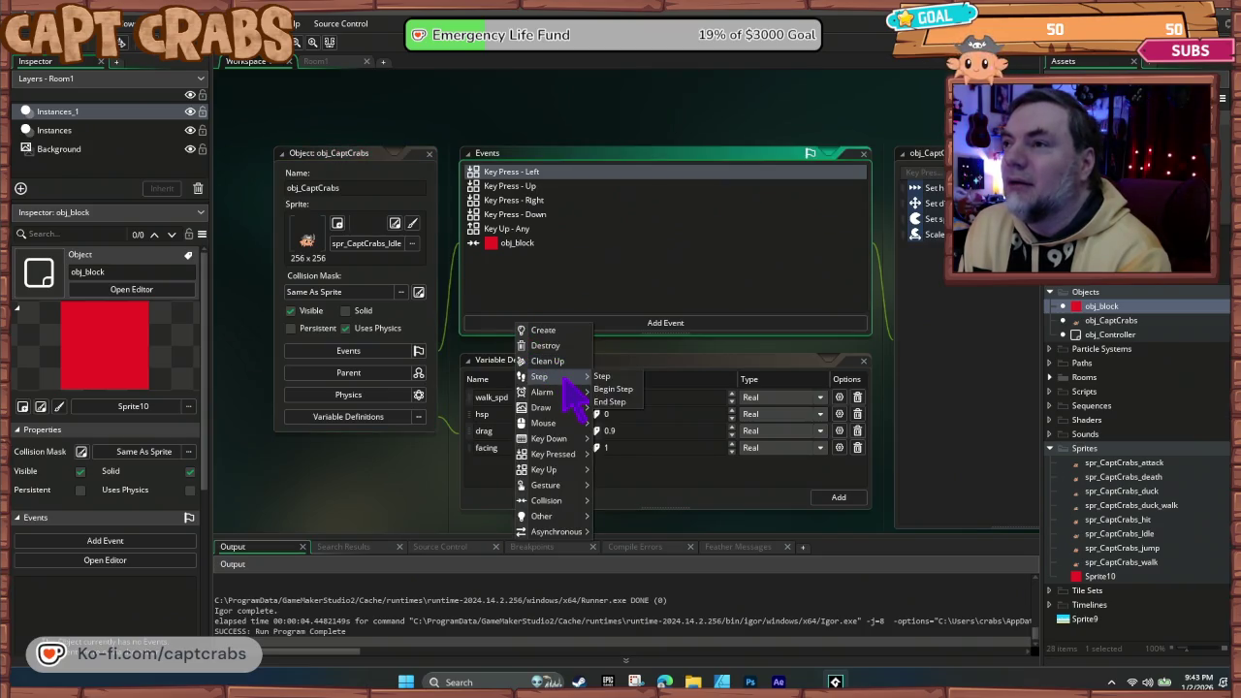
{"action": "left_click", "coordinate": [615, 378]}
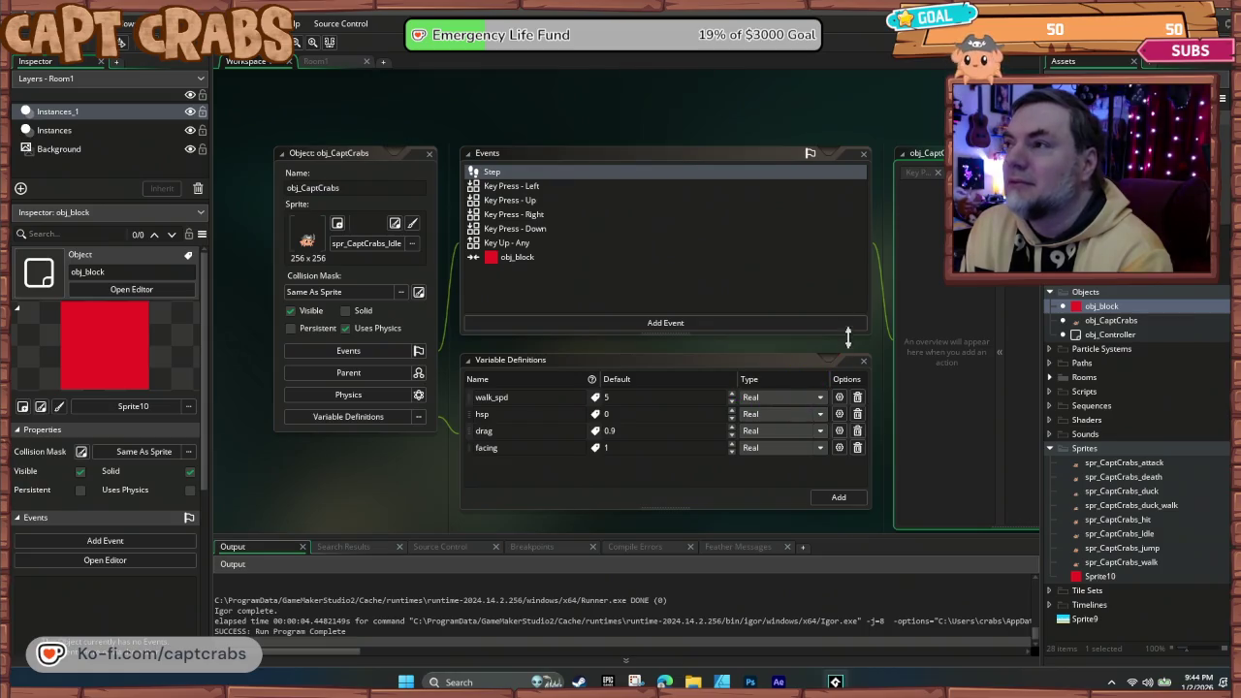
{"action": "left_click_drag", "start_coordinate": [844, 355], "coordinate": [656, 359]}
{"action": "mouse_move", "coordinate": [941, 359]}
{"action": "left_mouse_down"}
{"action": "mouse_move", "coordinate": [692, 354]}
{"action": "mouse_move", "coordinate": [1003, 348]}
{"action": "left_mouse_up"}
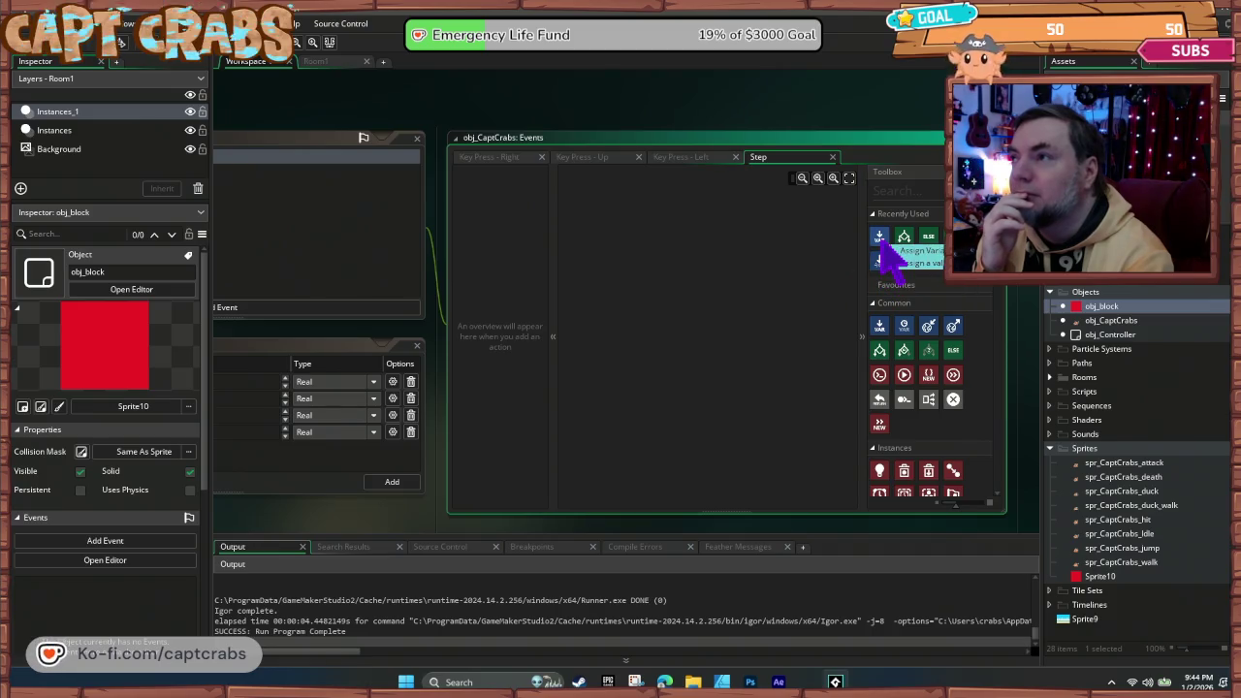
{"action": "left_click_drag", "start_coordinate": [879, 260], "coordinate": [610, 258]}
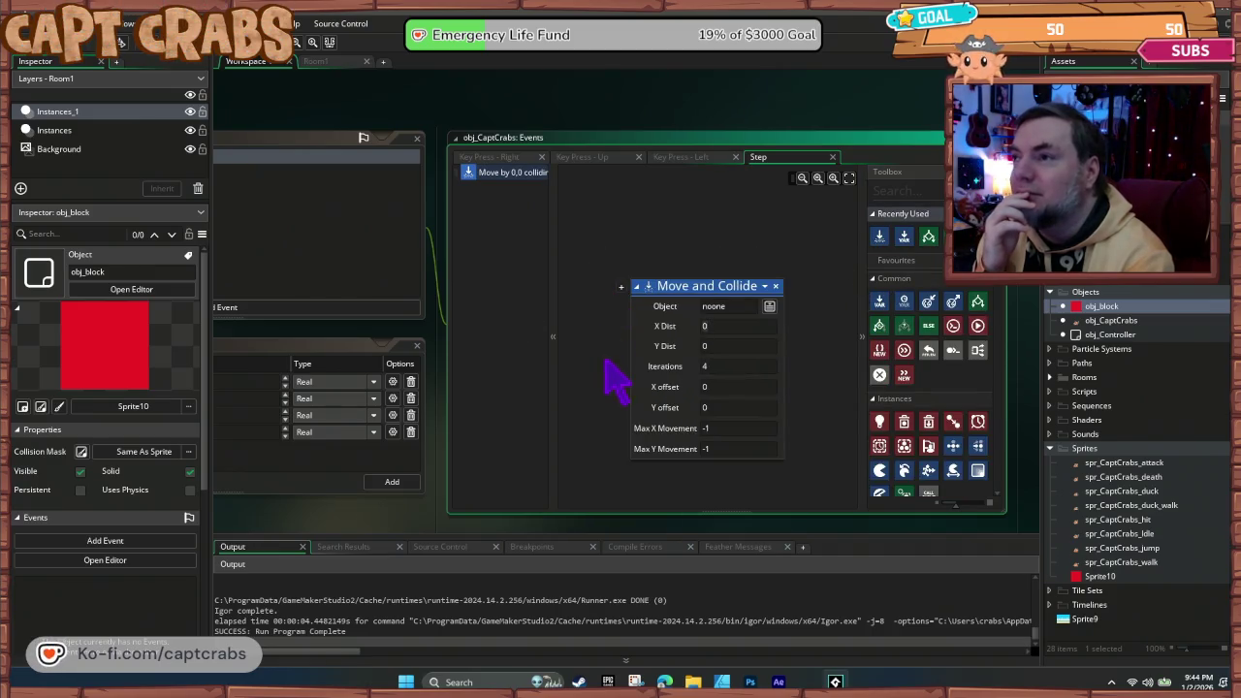
- Replace Move and Collide with Set Gravity Force of 5, then run the game
{"action": "left_click", "coordinate": [775, 287]}
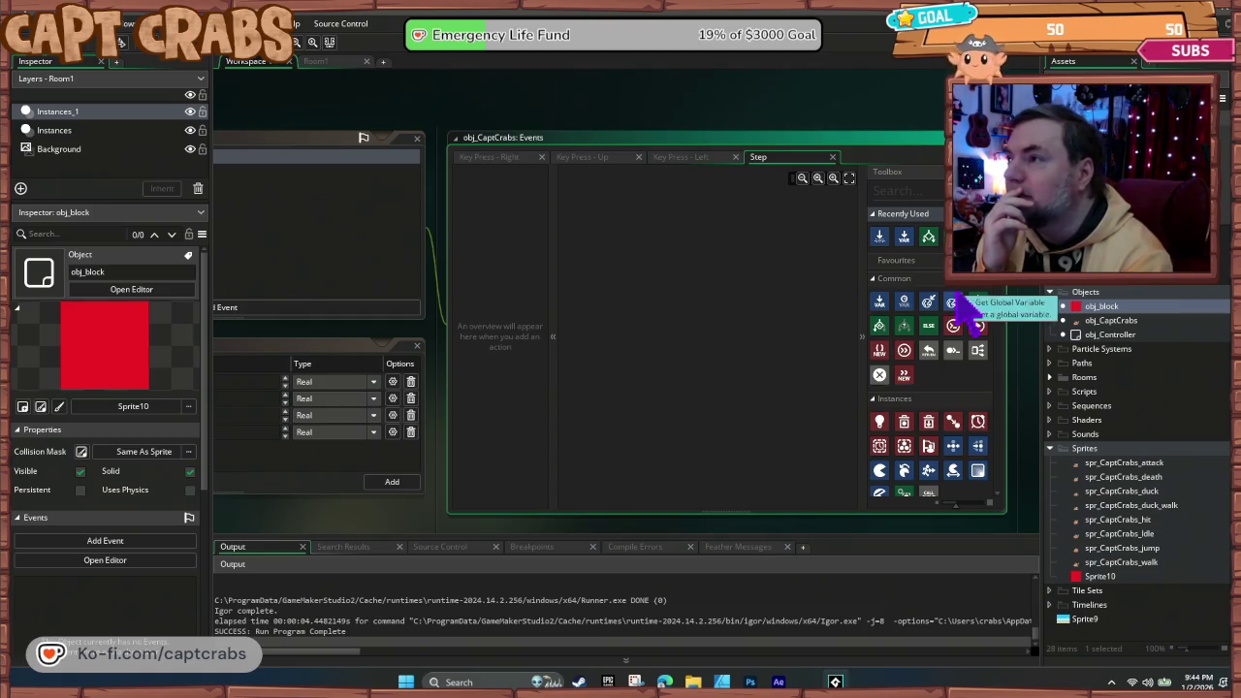
{"action": "left_click", "coordinate": [881, 194]}
{"action": "type", "text": "gra"}
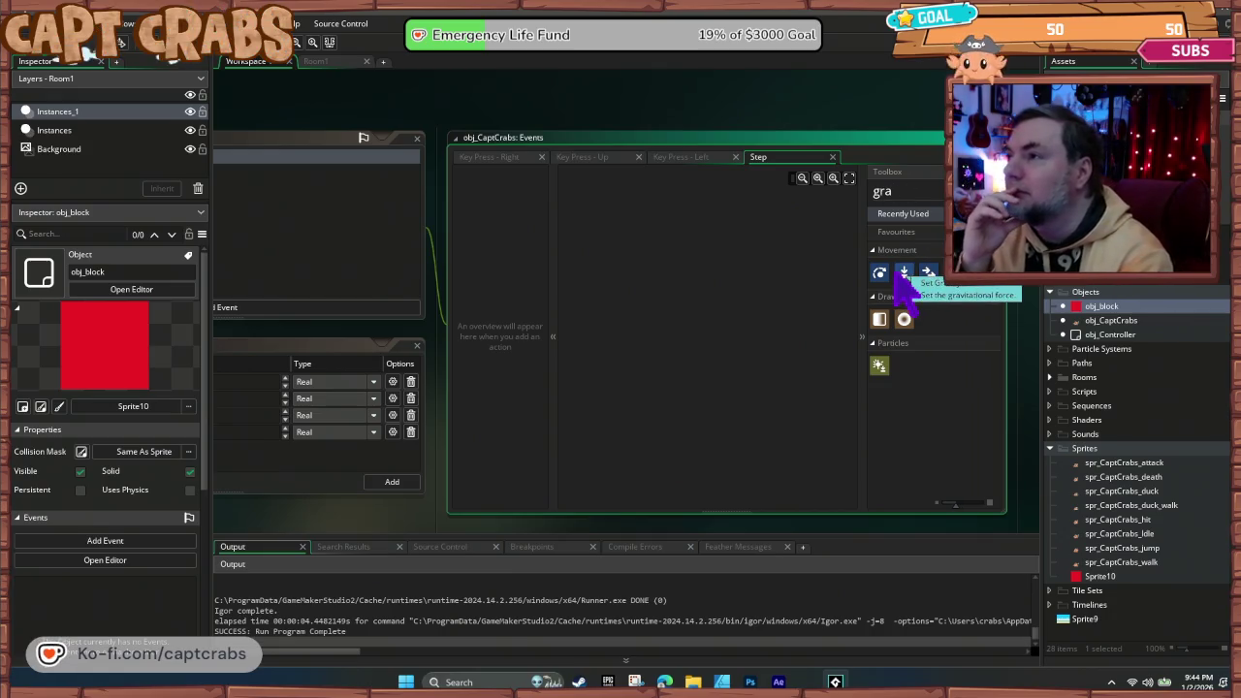
{"action": "mouse_move", "coordinate": [901, 275]}
{"action": "left_mouse_down"}
{"action": "mouse_move", "coordinate": [638, 229]}
{"action": "mouse_move", "coordinate": [660, 274]}
{"action": "left_mouse_up"}
{"action": "type", "text": "1"}
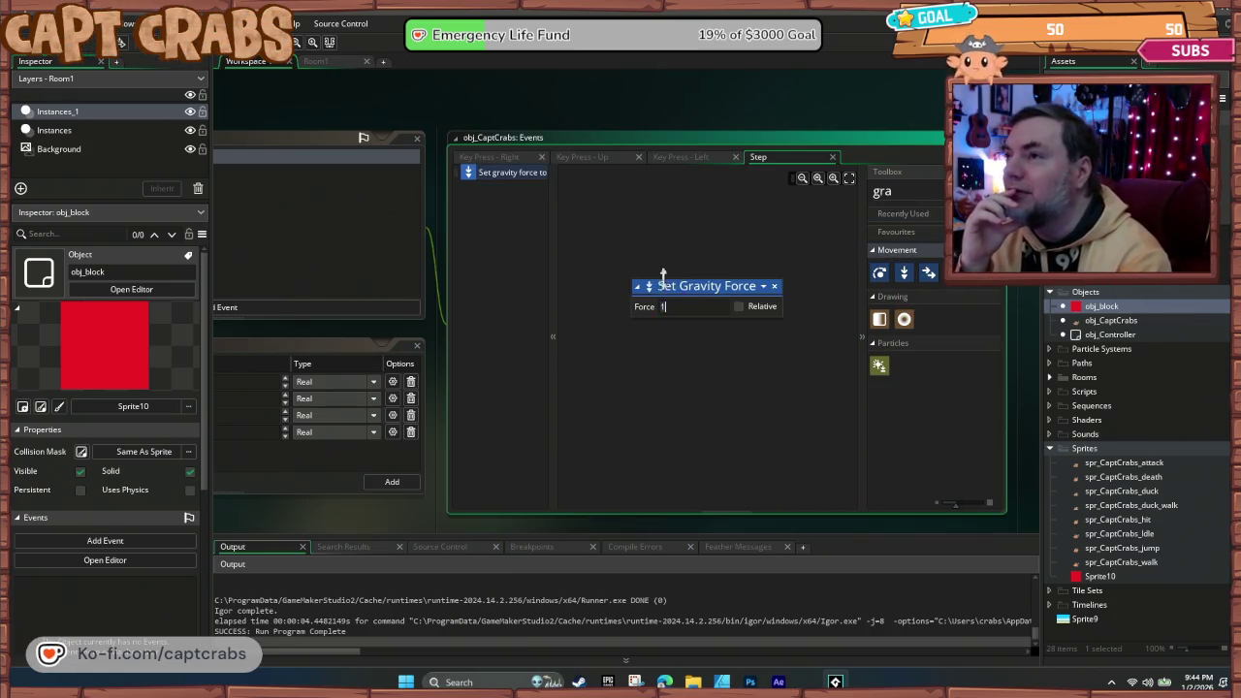
{"action": "type", "text": "5"}
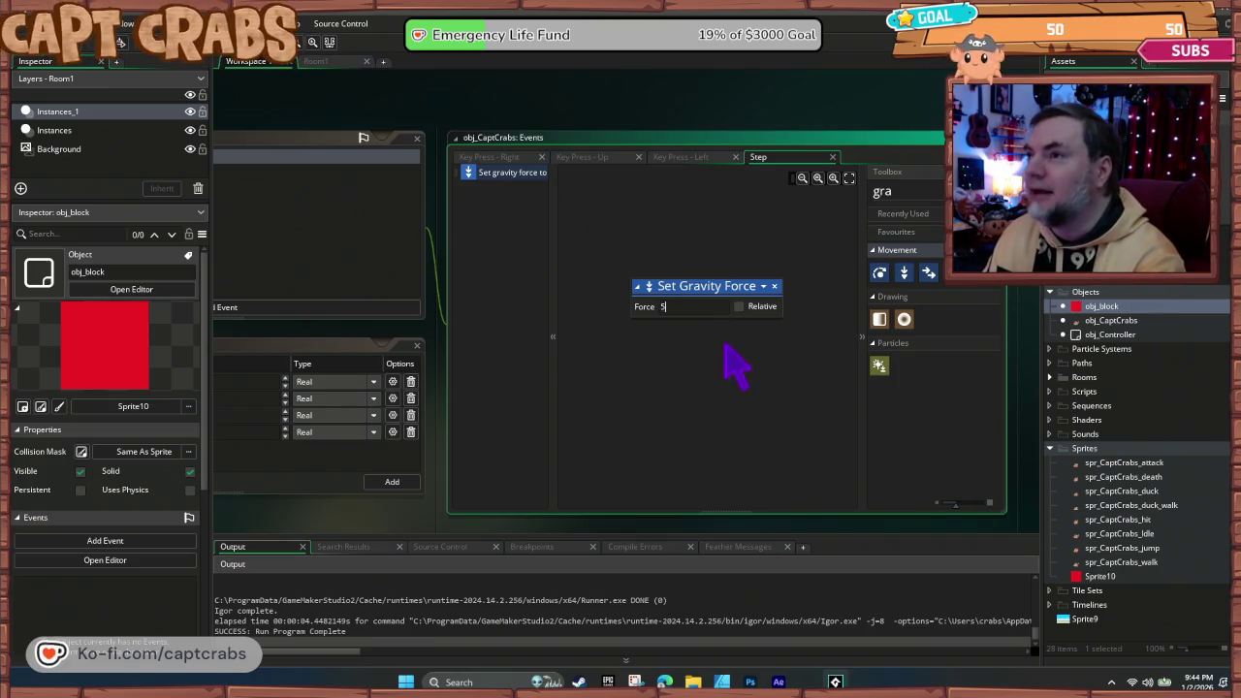
{"action": "key", "text": "F5"}
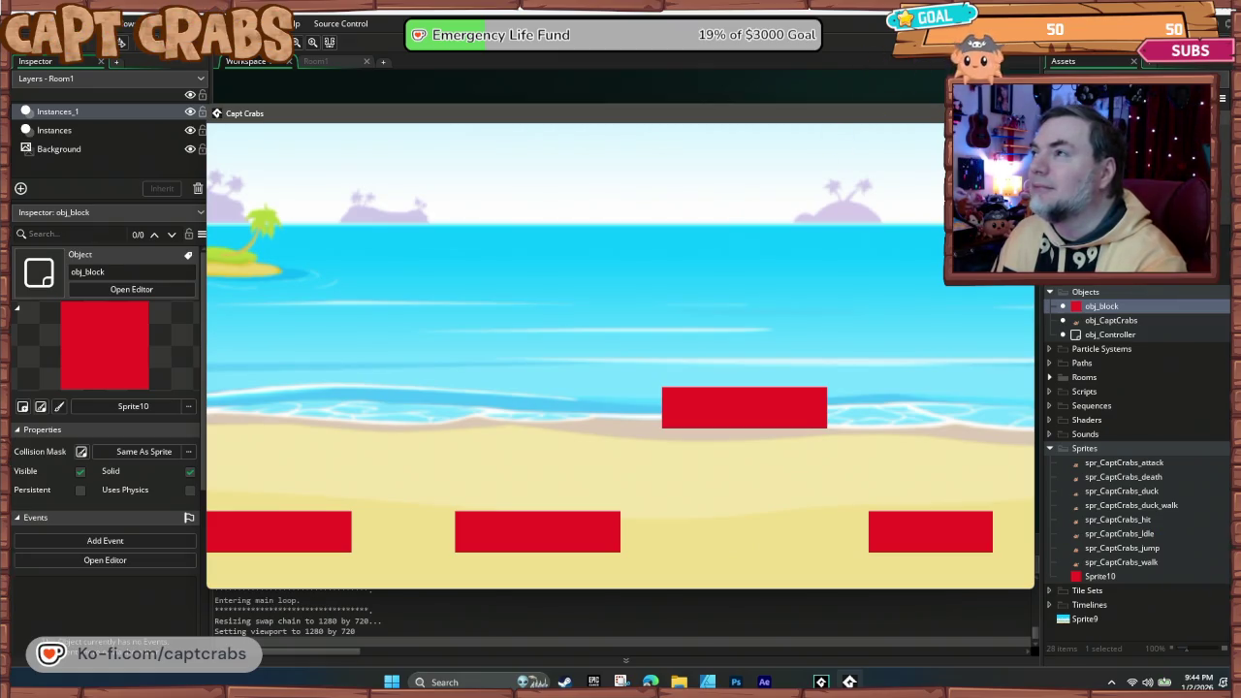
- Close the game, run it once more, and close it again
{"action": "key", "text": "Escape"}
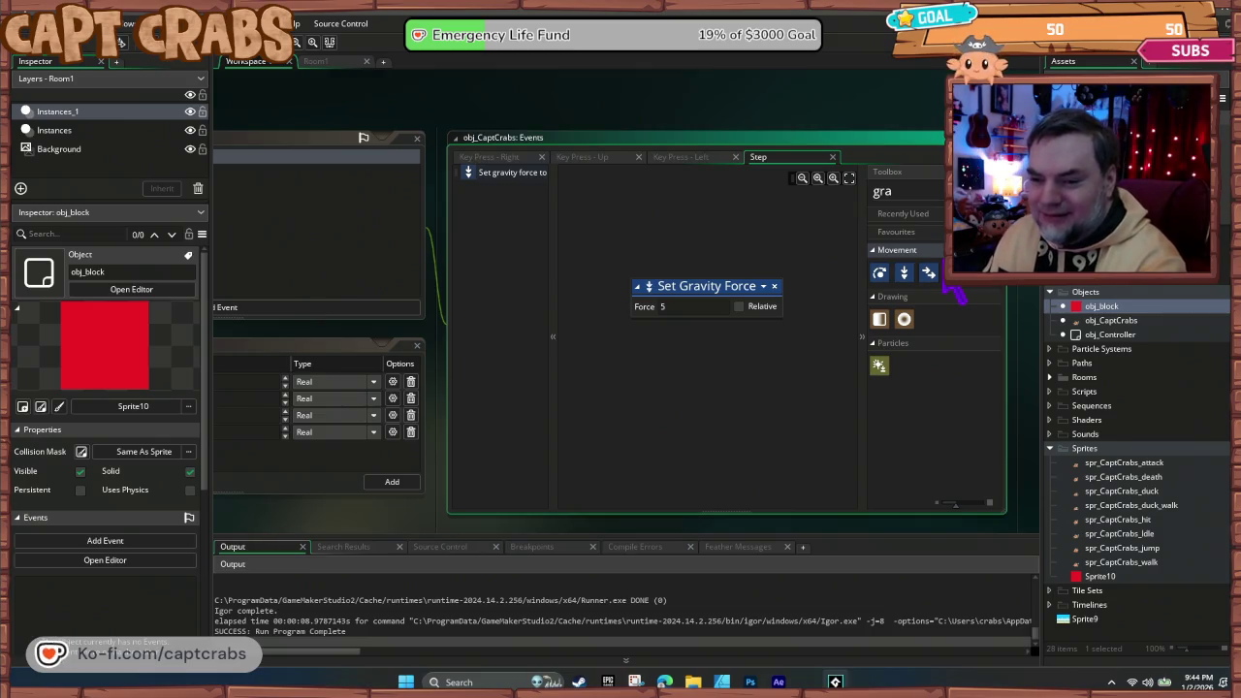
{"action": "key", "text": "F5"}
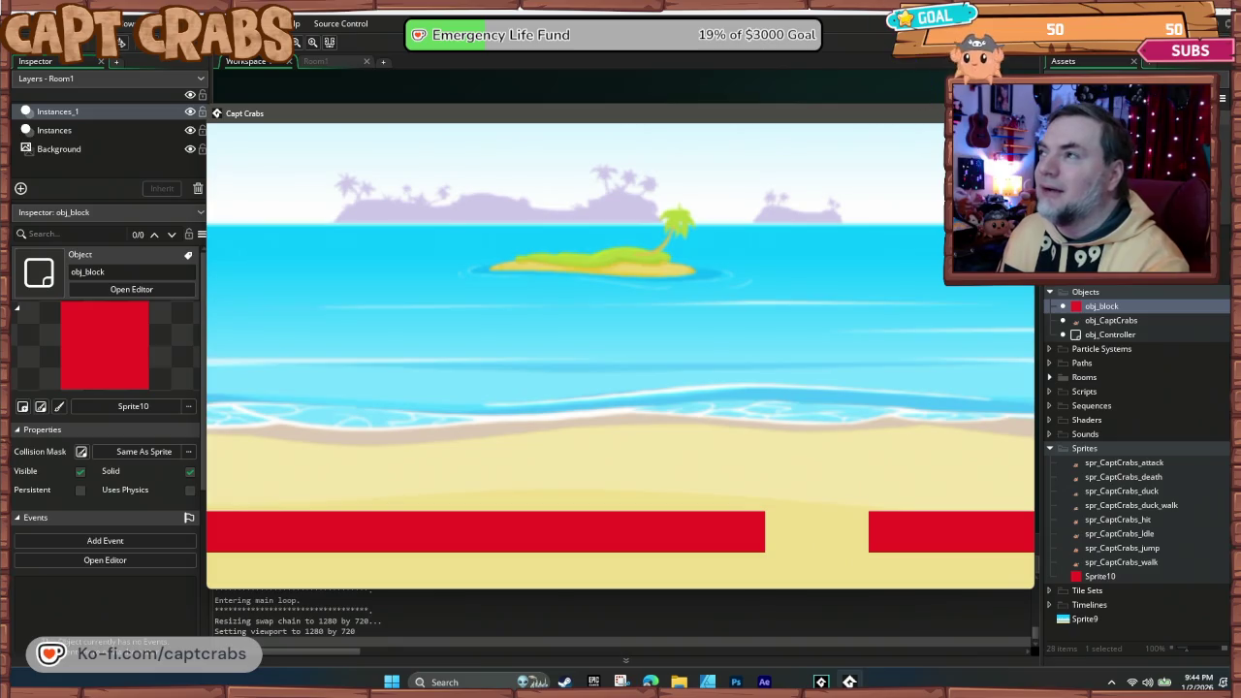
{"action": "key", "text": "Escape"}
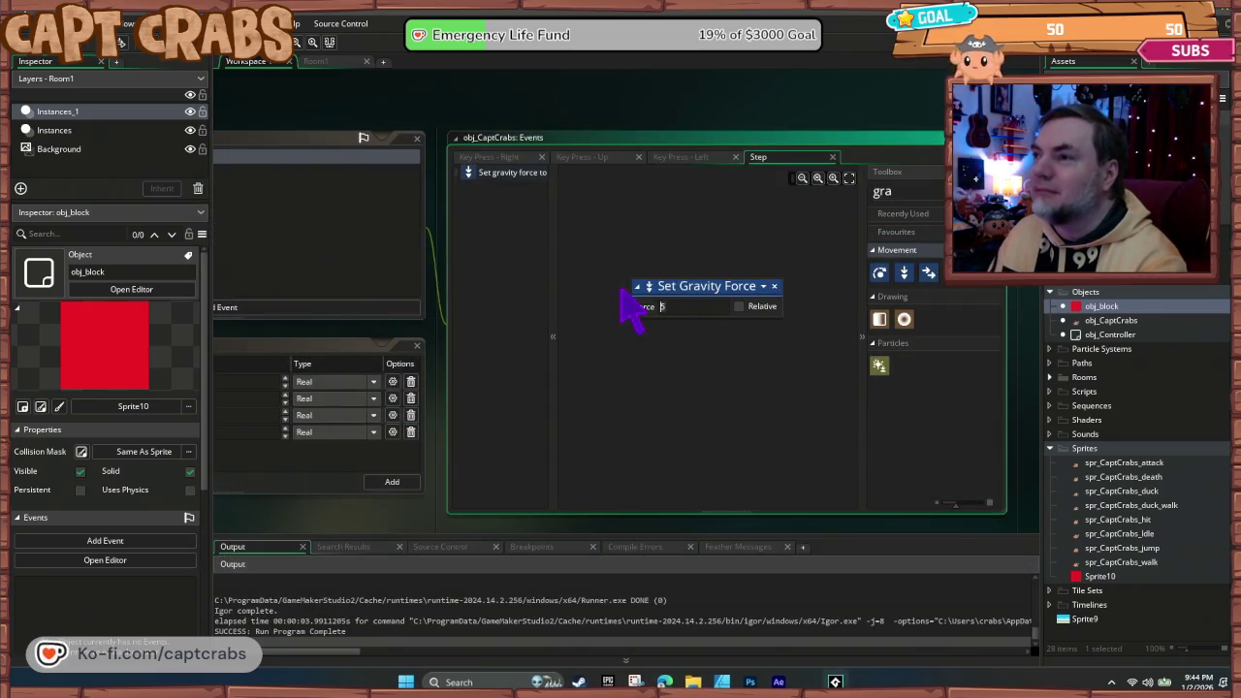
- Change the gravity force to 1 and test-walk the crab right and left
{"action": "double_click", "coordinate": [662, 306]}
{"action": "type", "text": "1"}
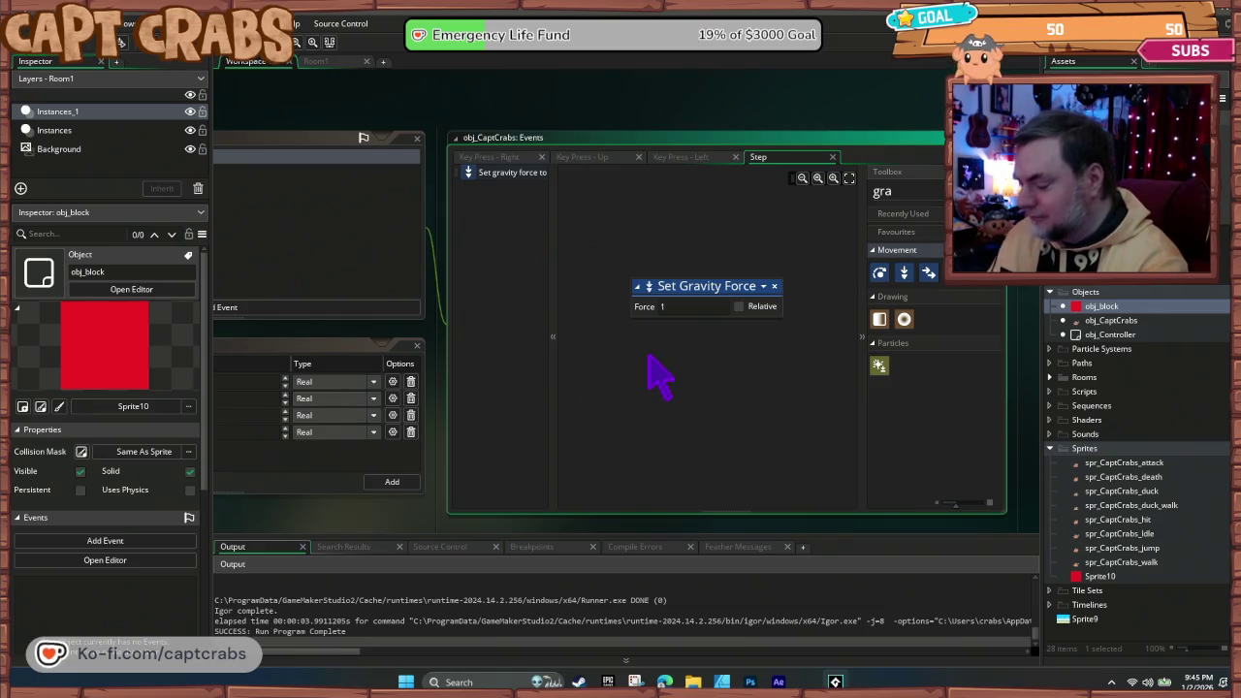
{"action": "key", "text": "F5"}
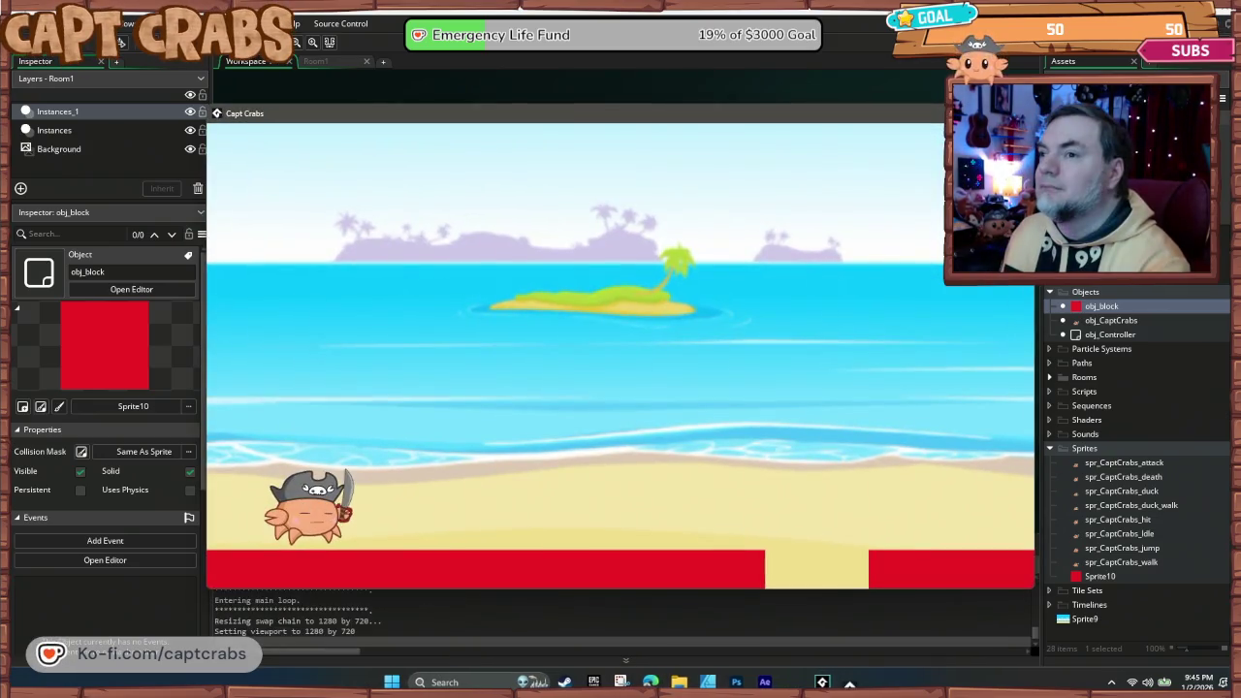
{"action": "key", "text": "Right"}
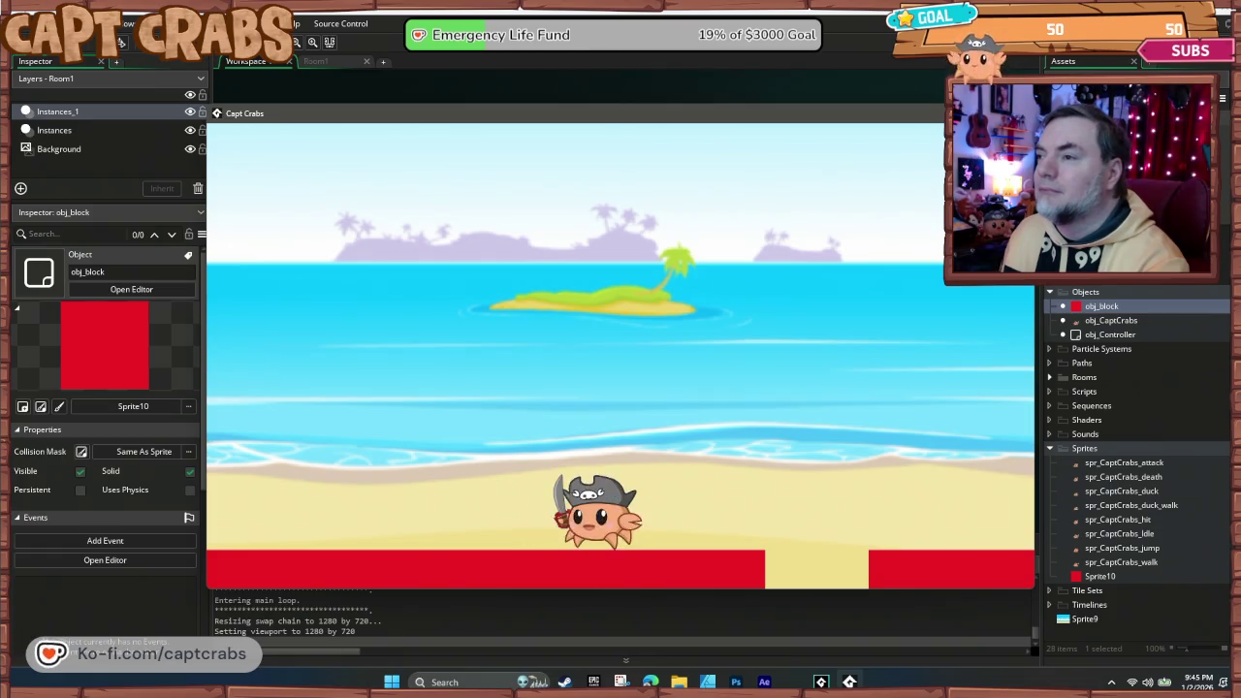
{"action": "key", "text": "Left"}
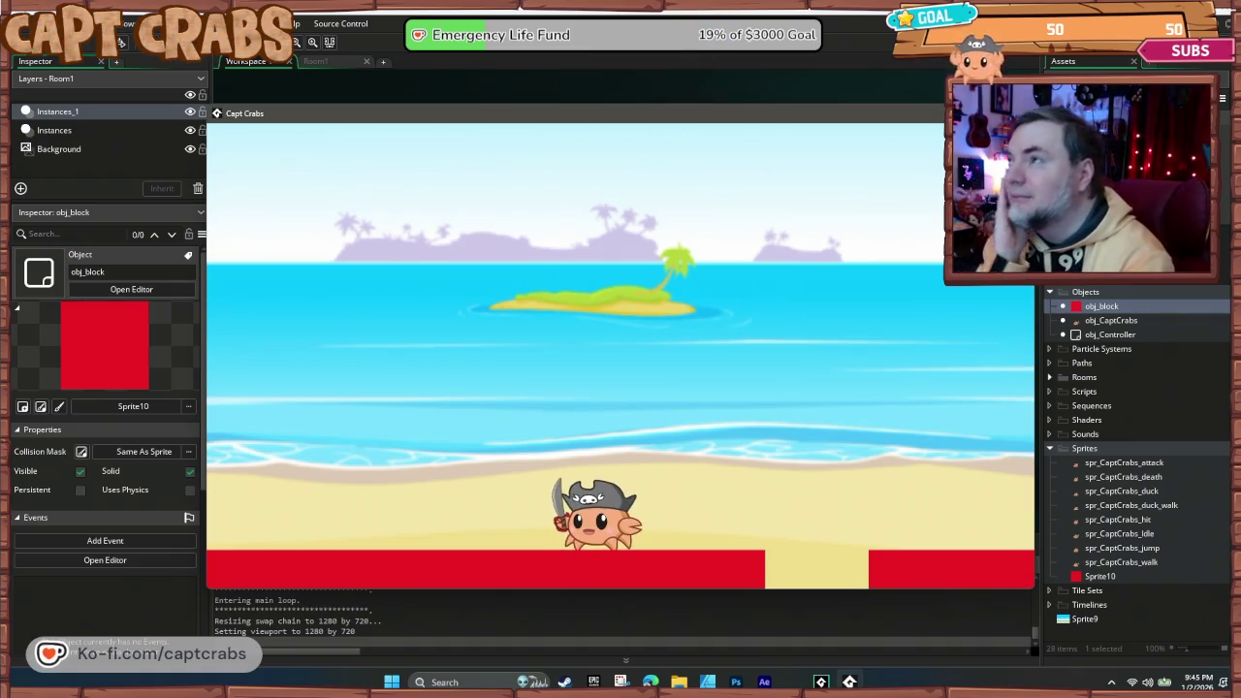
{"action": "key", "text": "Escape"}
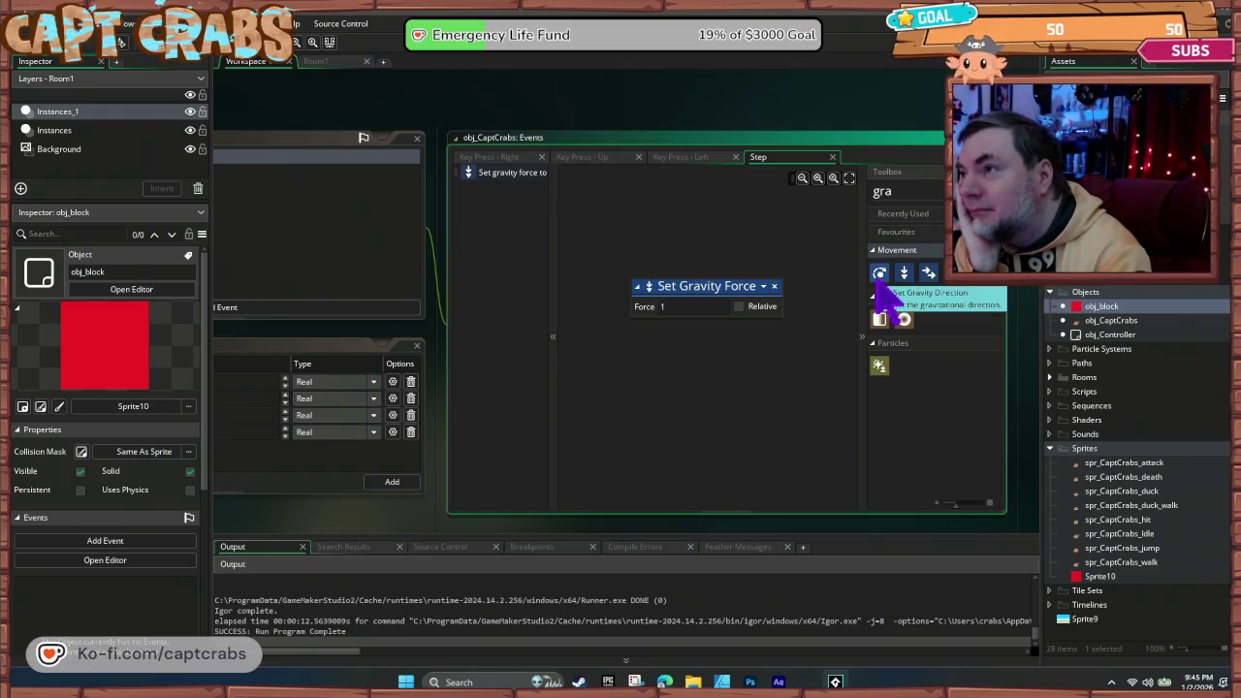
- Add Set Gravity Direction of 90 below the force and test-run the game
{"action": "mouse_move", "coordinate": [882, 273]}
{"action": "left_mouse_down"}
{"action": "mouse_move", "coordinate": [717, 339]}
{"action": "mouse_move", "coordinate": [725, 352]}
{"action": "left_mouse_up"}
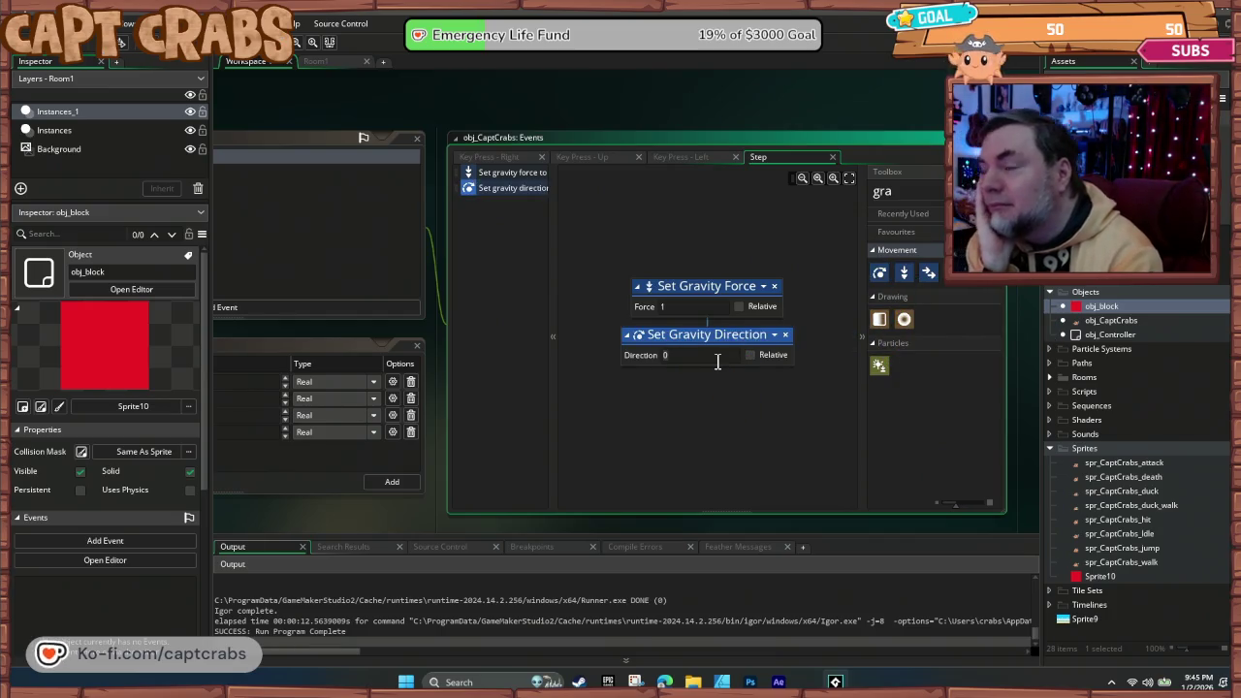
{"action": "type", "text": "90"}
{"action": "left_click", "coordinate": [718, 411]}
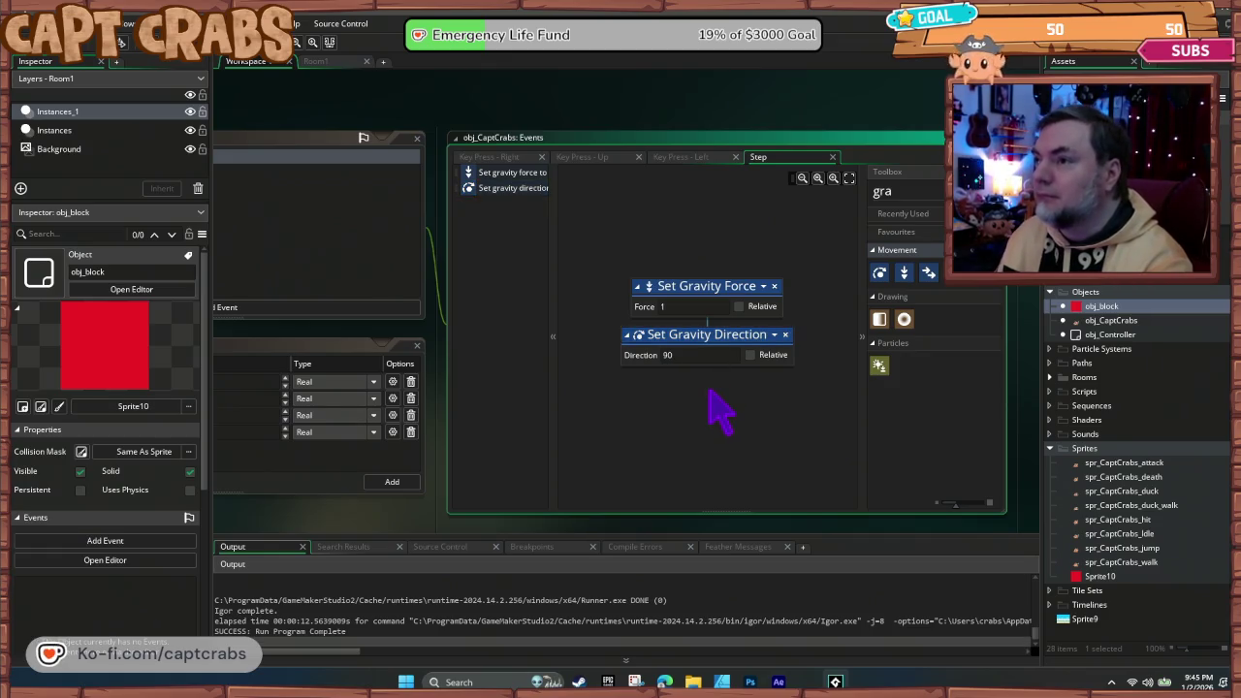
{"action": "key", "text": "F5"}
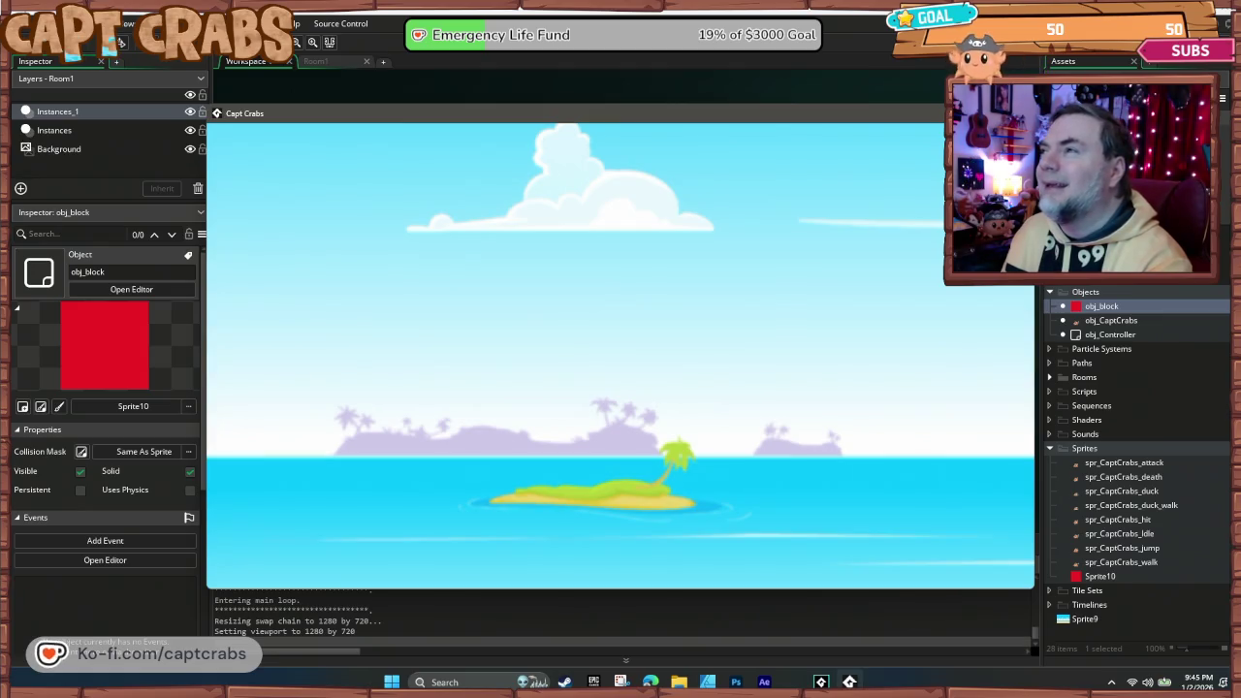
{"action": "key", "text": "Escape"}
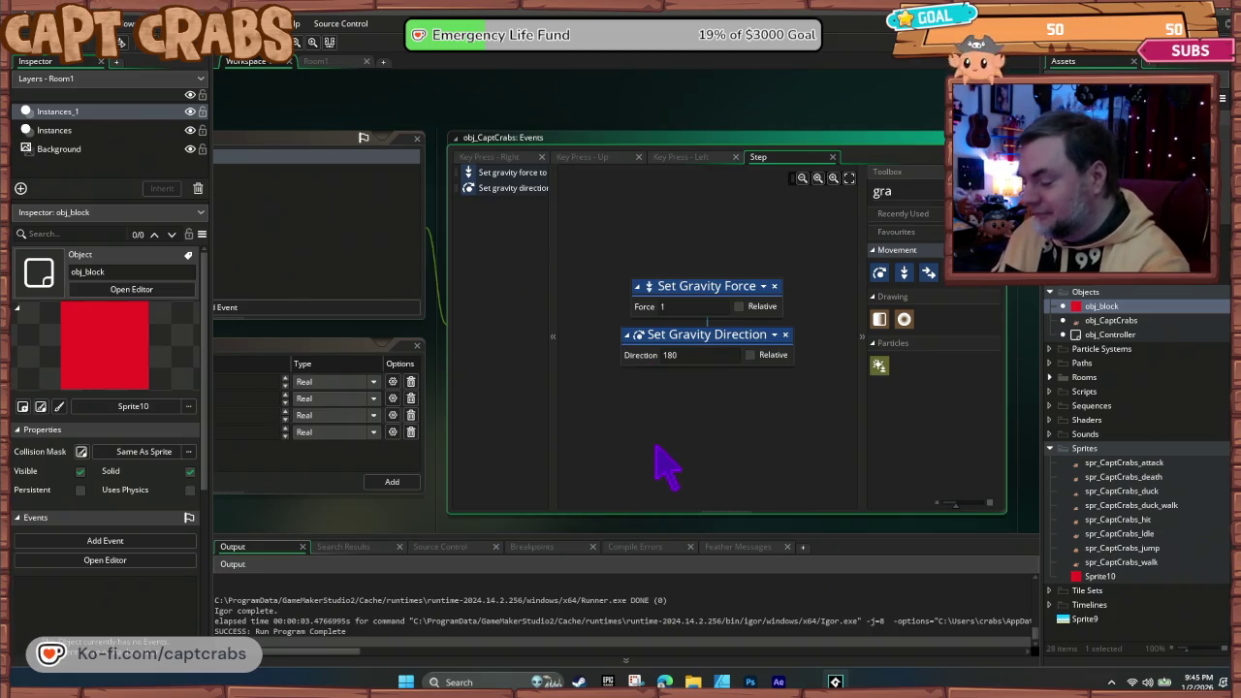
- Test-run the game again with gravity direction 180, then close it
{"action": "key", "text": "F5"}
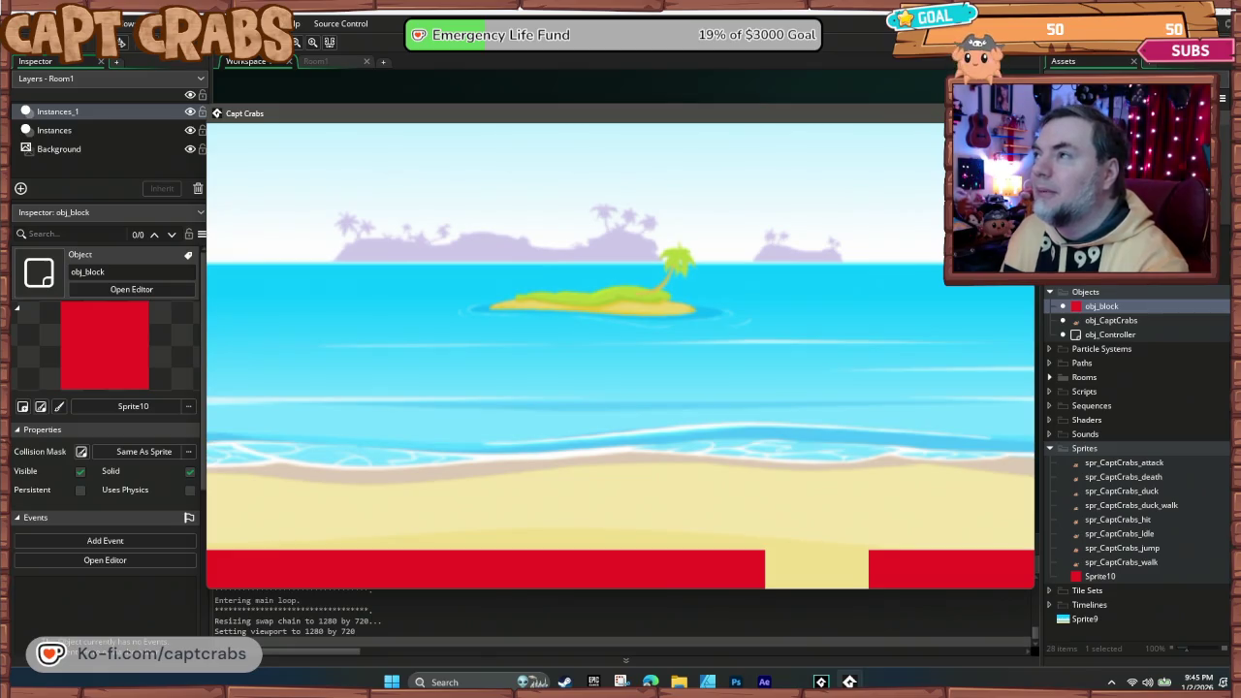
{"action": "key", "text": "Escape"}
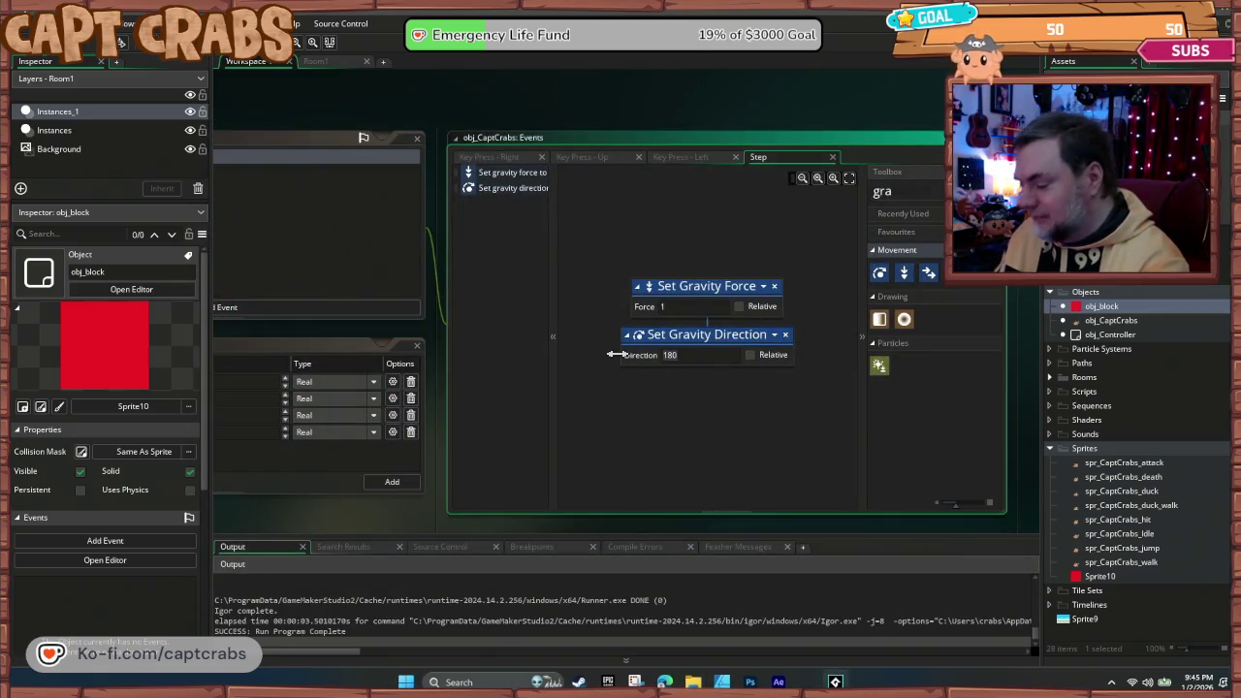
{"action": "double_click", "coordinate": [641, 356]}
- Enter -90 as the gravity direction, then test-run the game walking the crab left and right
{"action": "type", "text": "-90"}
{"action": "key", "text": "Return"}
{"action": "key", "text": "F5"}
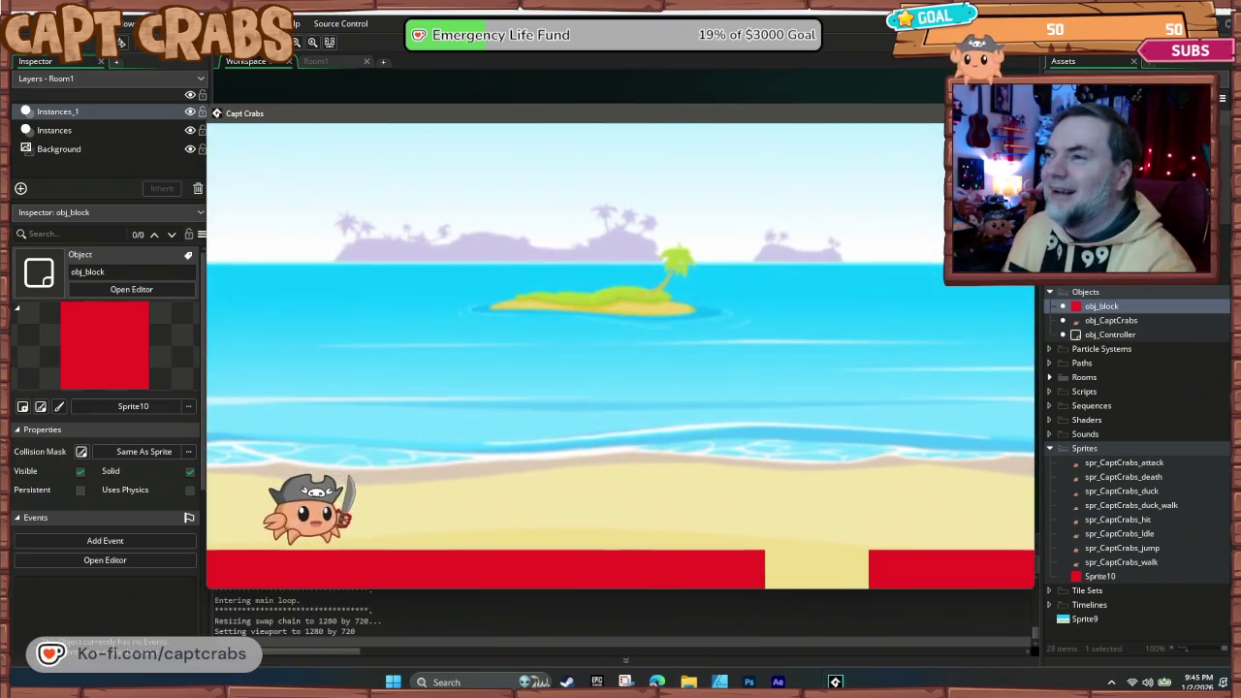
{"action": "key", "text": "Right"}
{"action": "key", "text": "Left"}
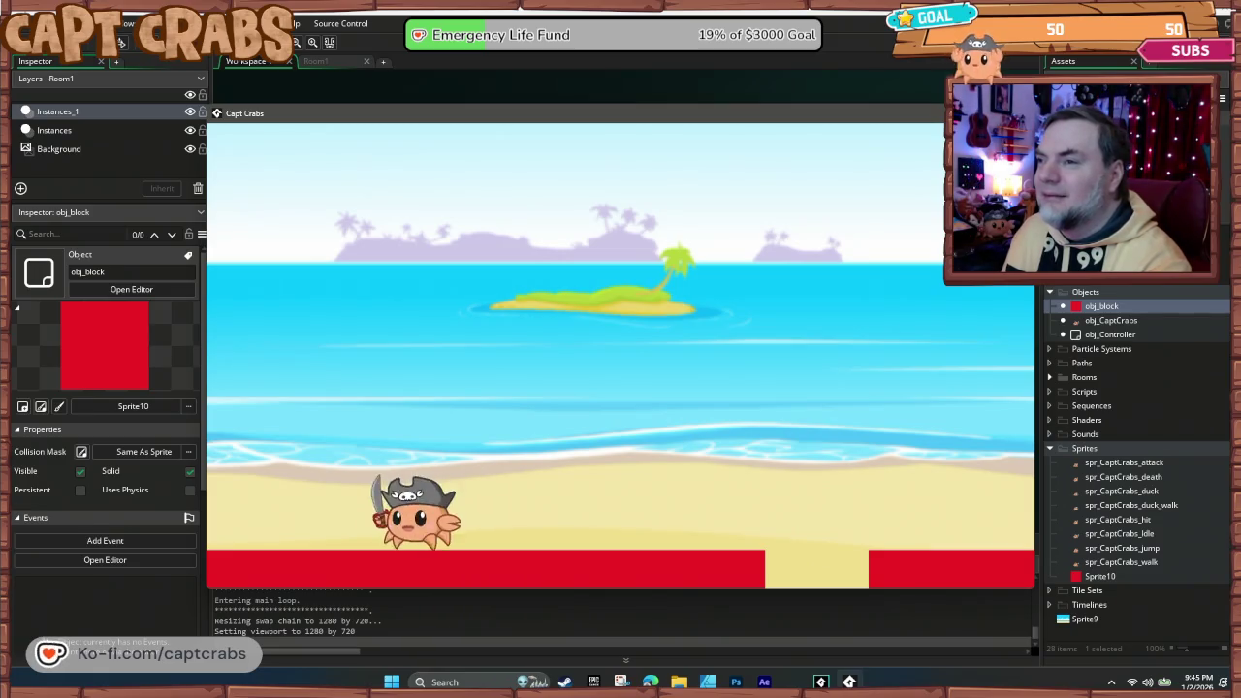
{"action": "key", "text": "Right"}
{"action": "key", "text": "Left"}
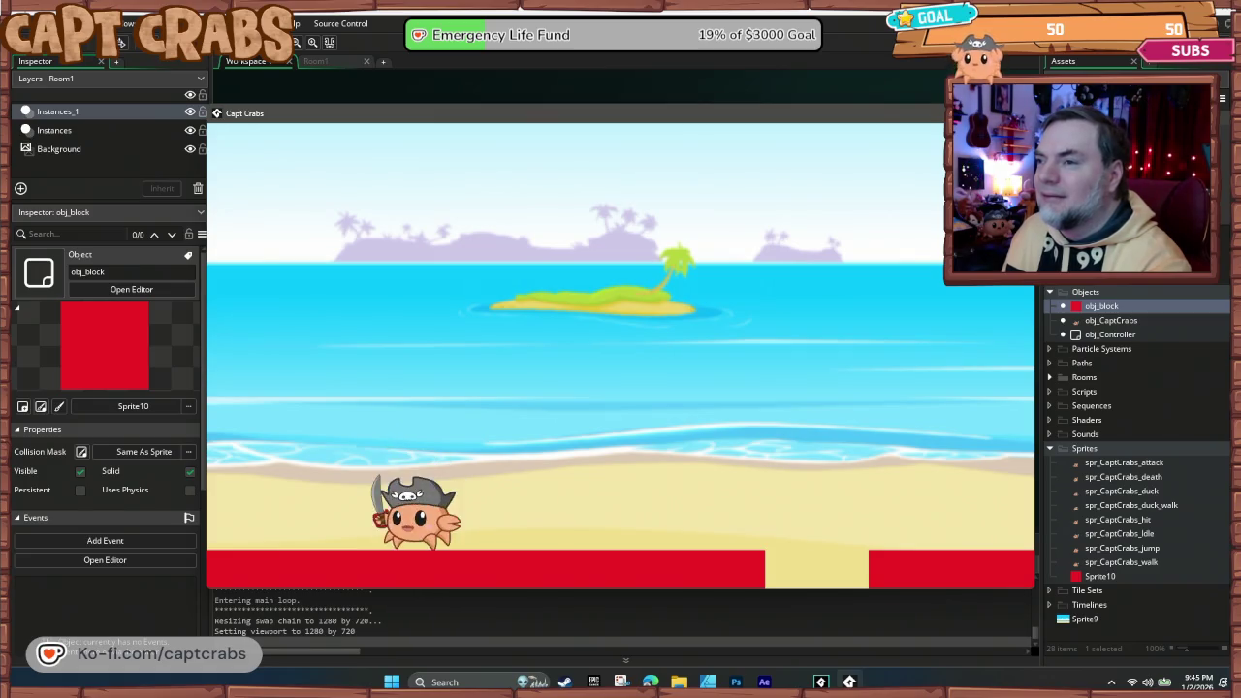
{"action": "key", "text": "Right"}
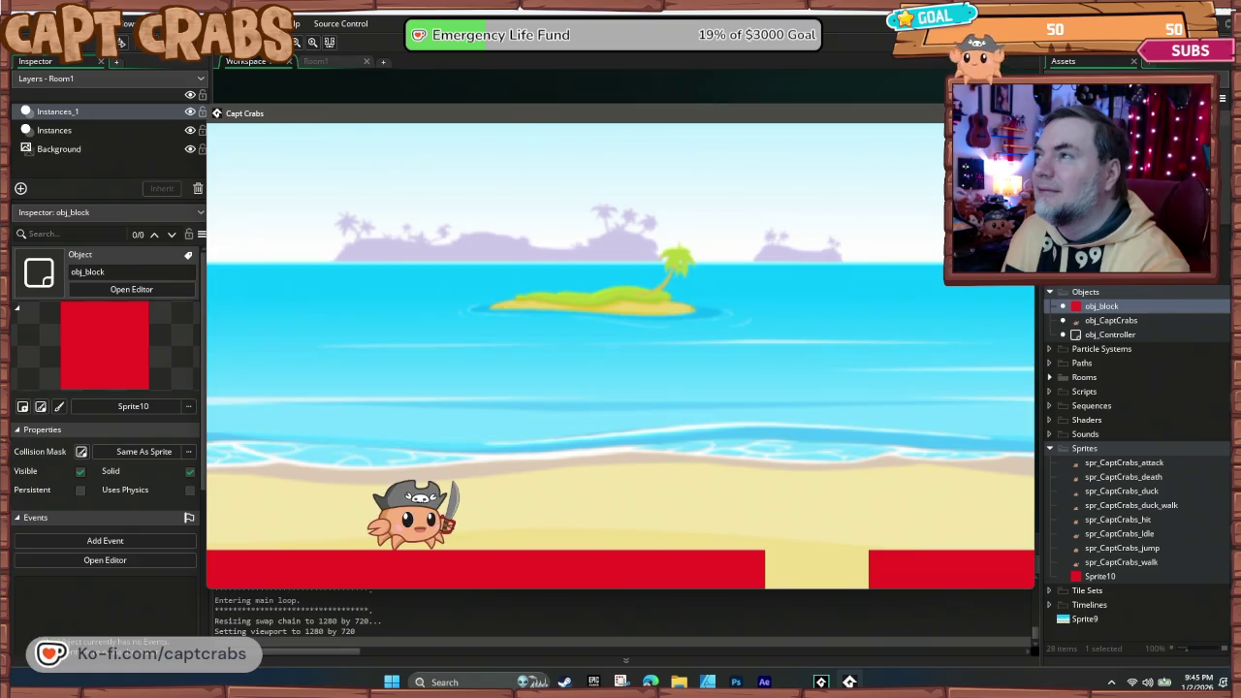
{"action": "key", "text": "Escape"}
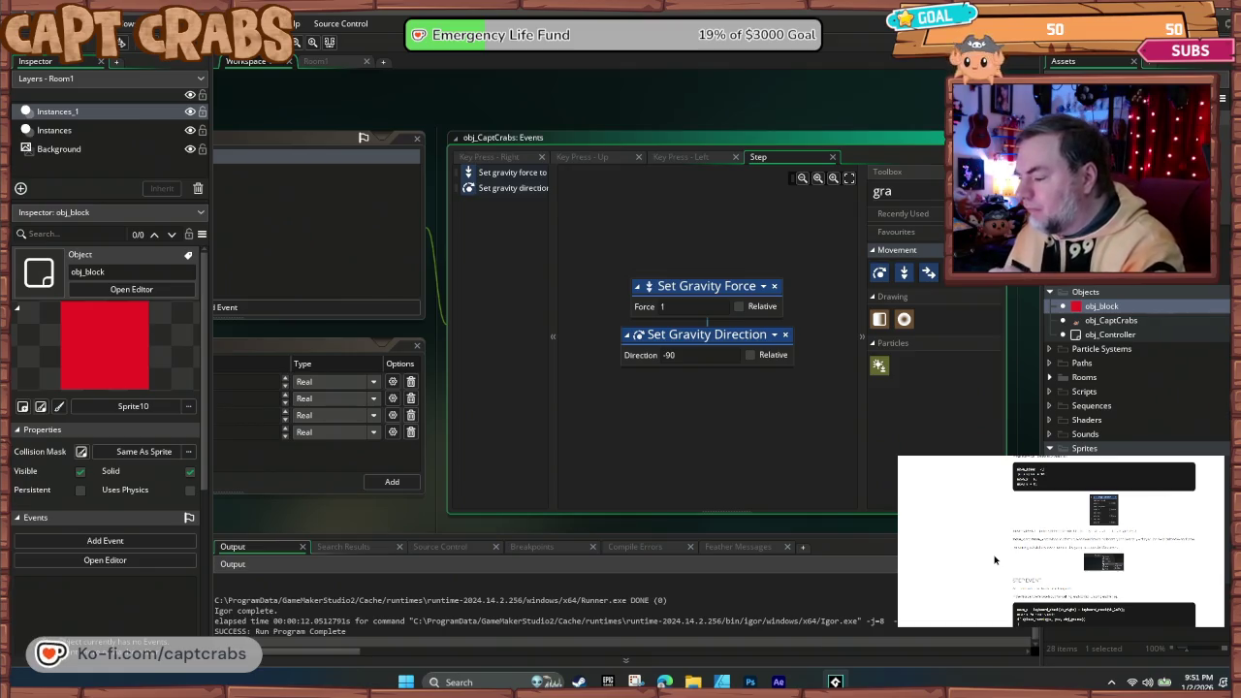
{"action": "scroll", "coordinate": [993, 560], "scroll_direction": "down", "scroll_amount": 2}
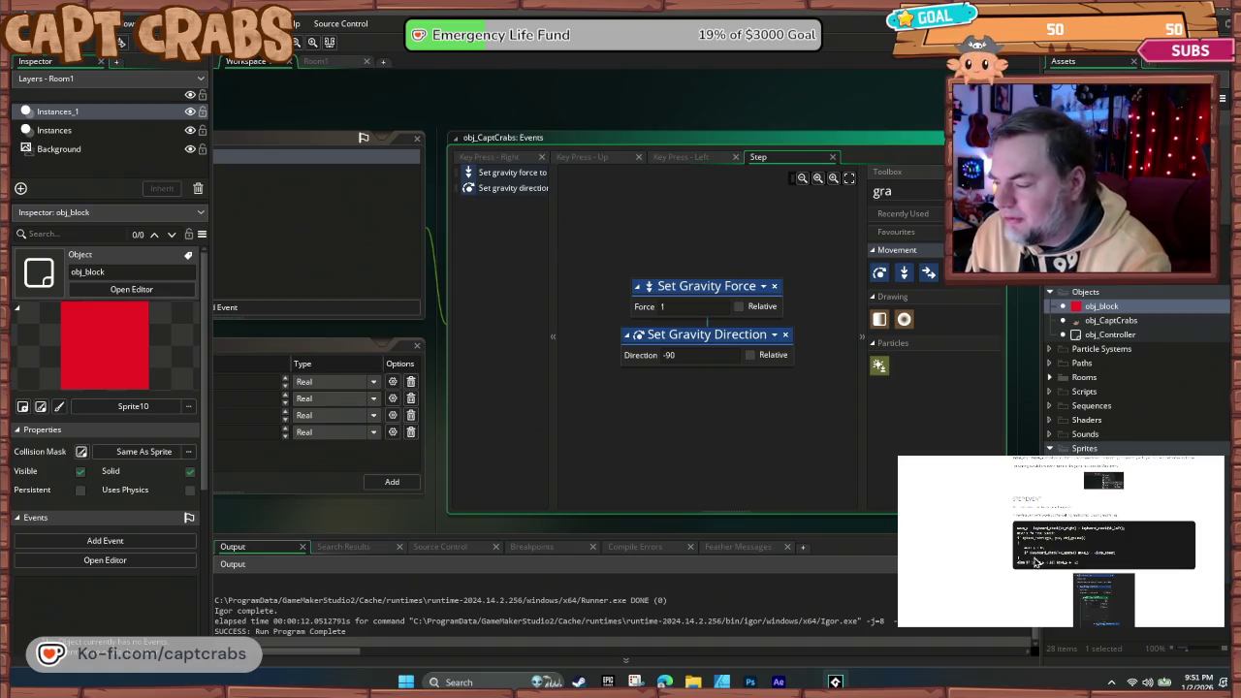
{"action": "scroll", "coordinate": [1015, 564], "scroll_direction": "down", "scroll_amount": 2}
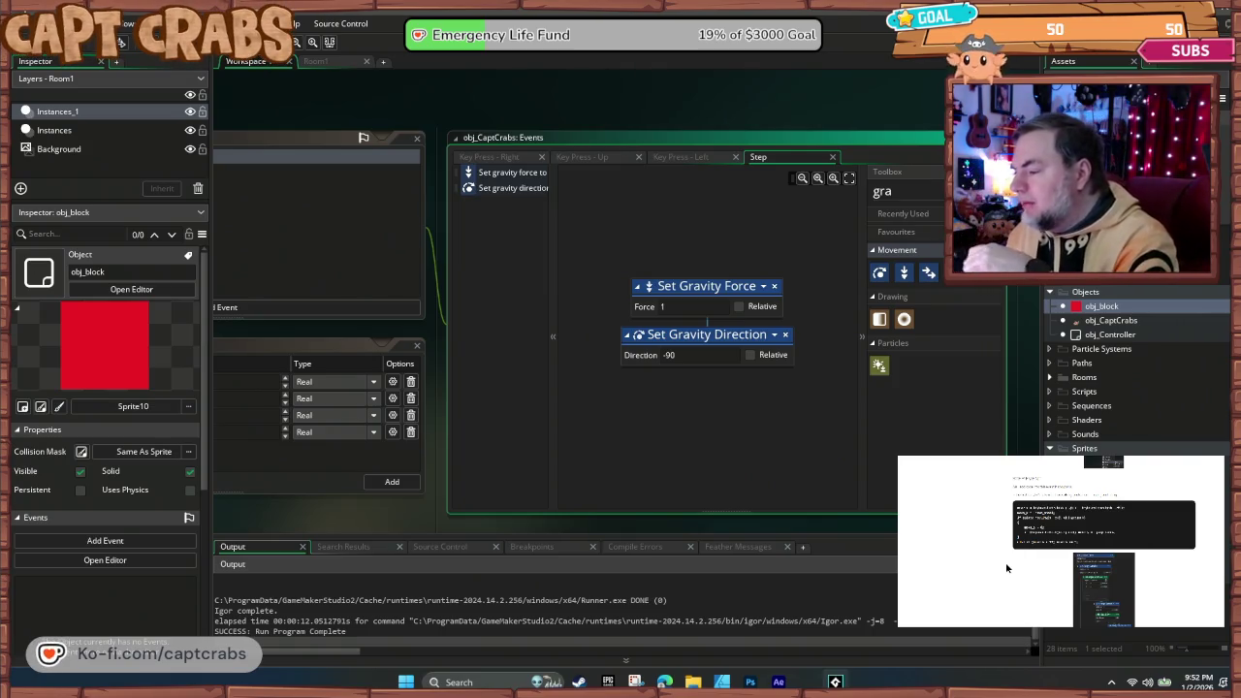
{"action": "scroll", "coordinate": [1012, 557], "scroll_direction": "down", "scroll_amount": 5}
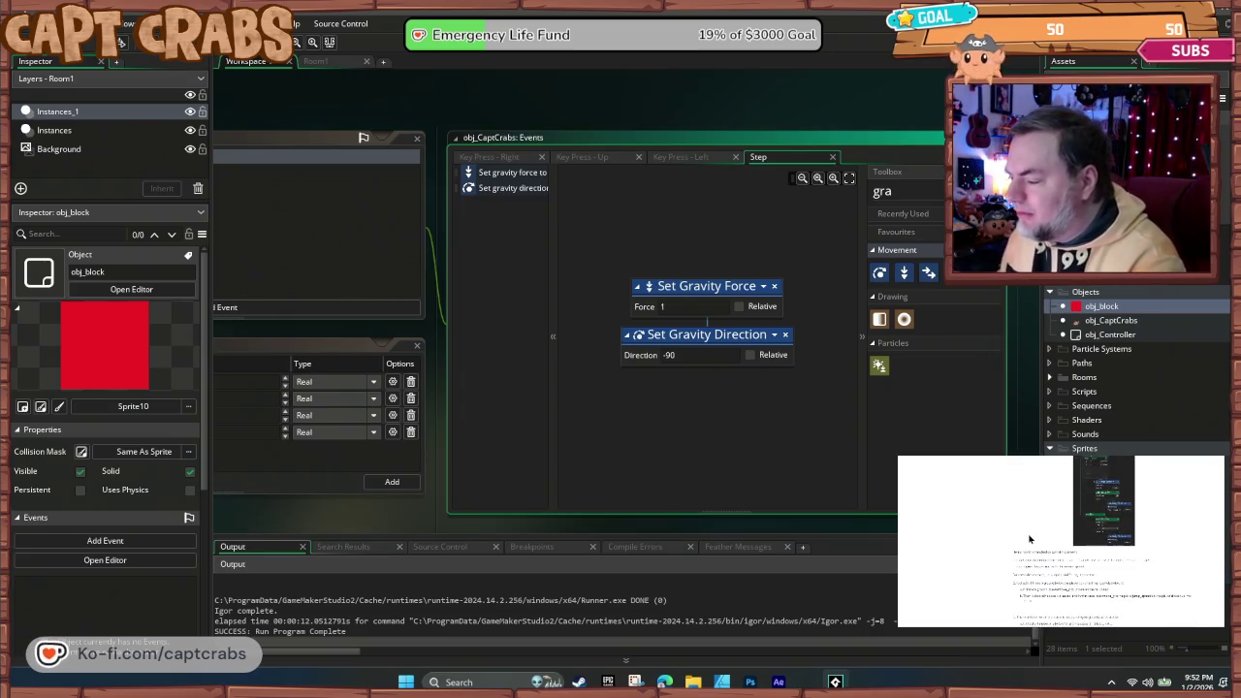
{"action": "scroll", "coordinate": [1003, 525], "scroll_direction": "down", "scroll_amount": 5}
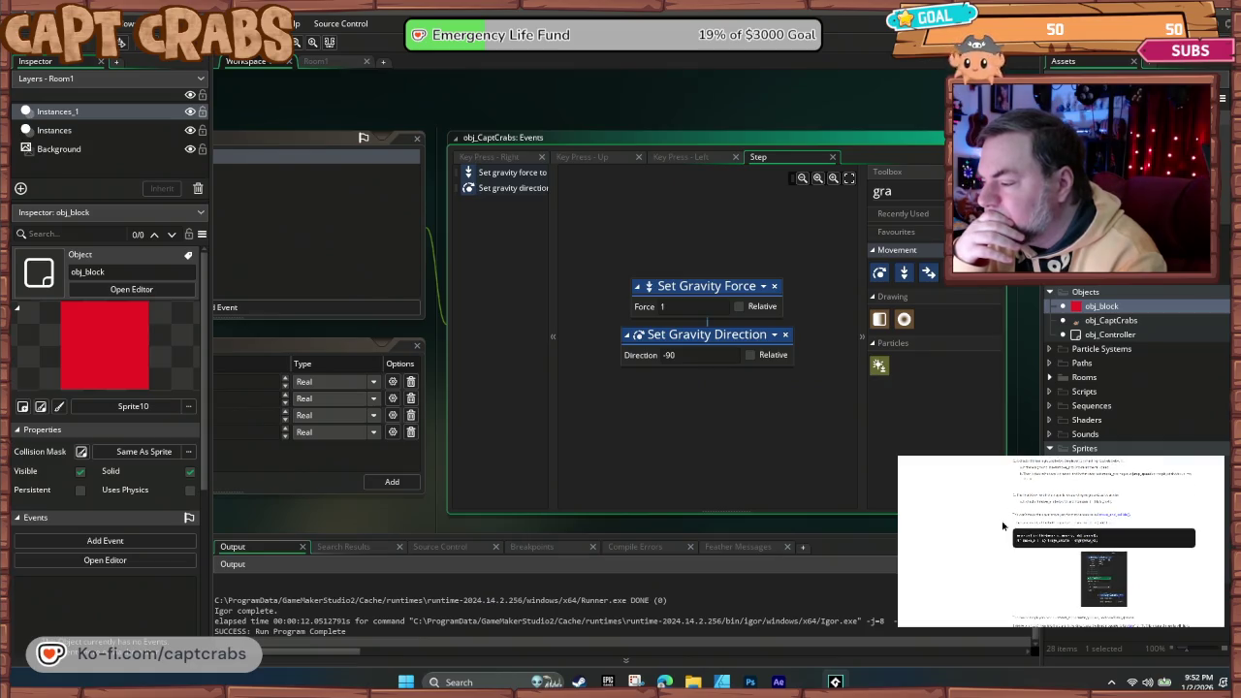
{"action": "scroll", "coordinate": [1003, 525], "scroll_direction": "down", "scroll_amount": 2}
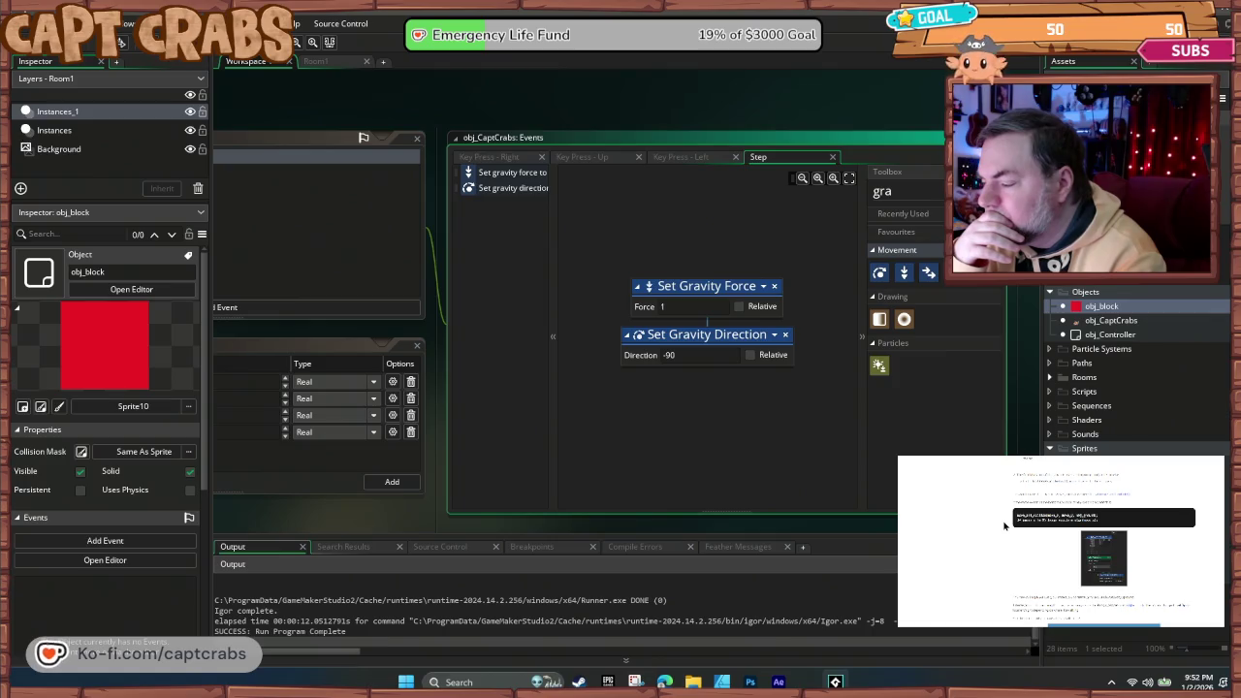
{"action": "scroll", "coordinate": [1003, 525], "scroll_direction": "down", "scroll_amount": 2}
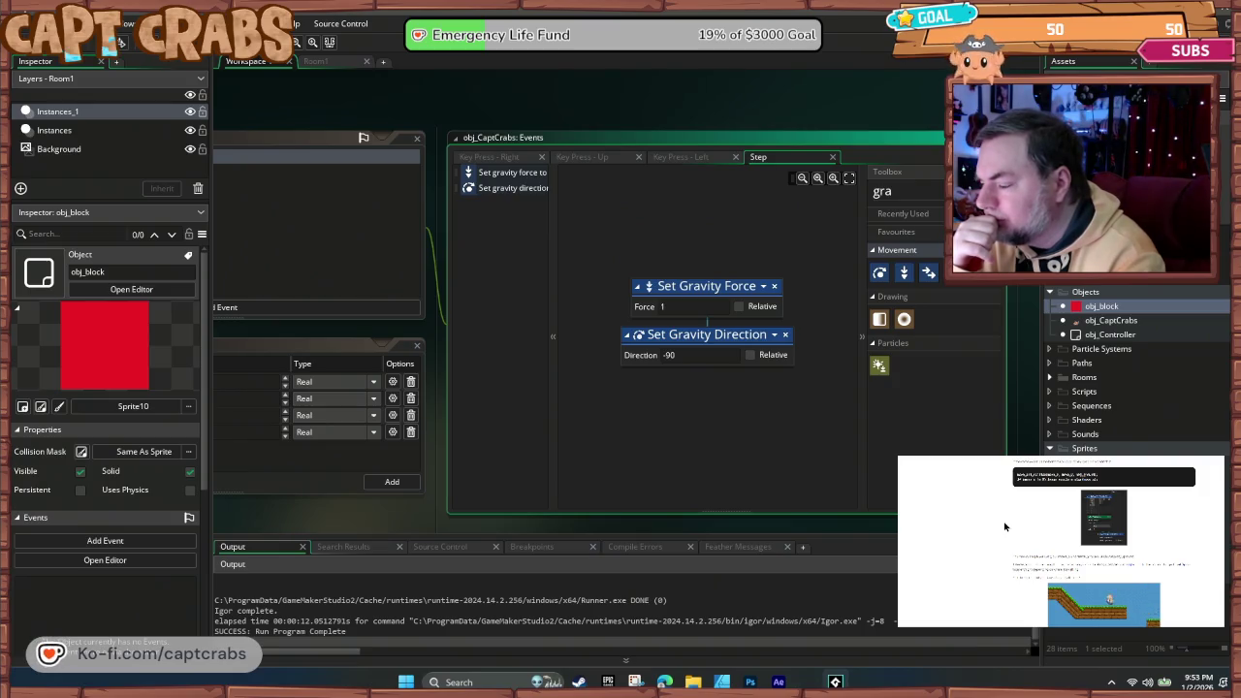
{"action": "scroll", "coordinate": [1004, 527], "scroll_direction": "down", "scroll_amount": 3}
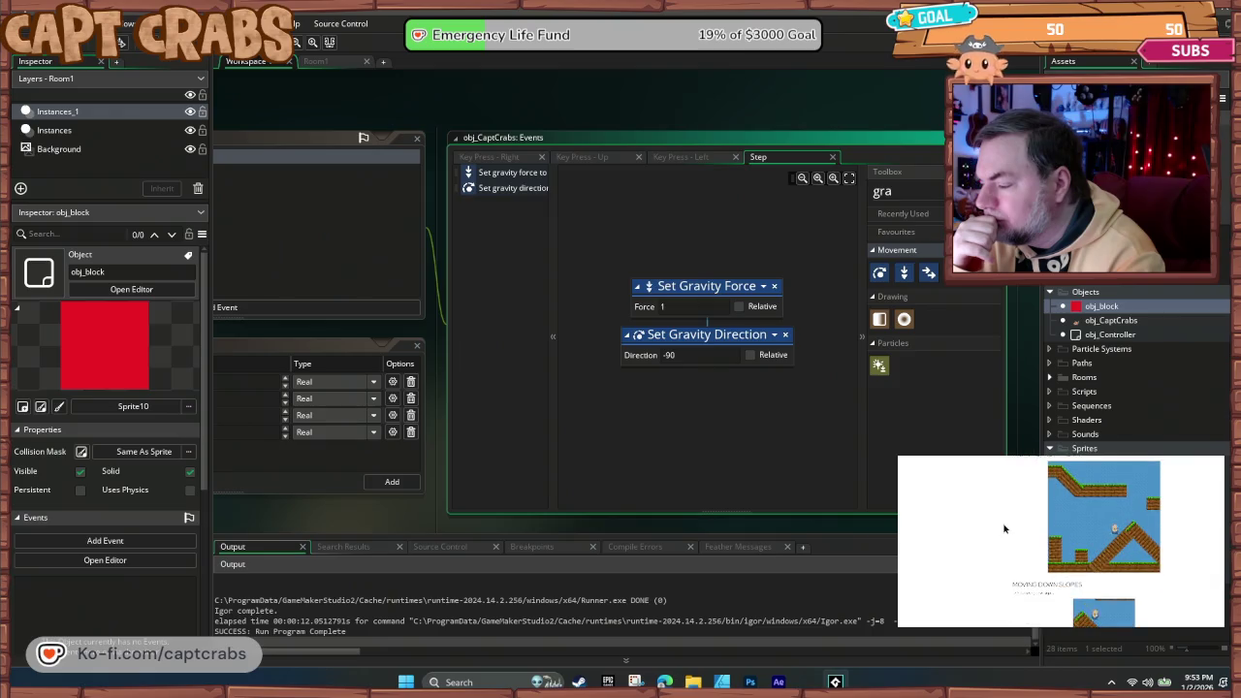
{"action": "scroll", "coordinate": [1004, 527], "scroll_direction": "down", "scroll_amount": 2}
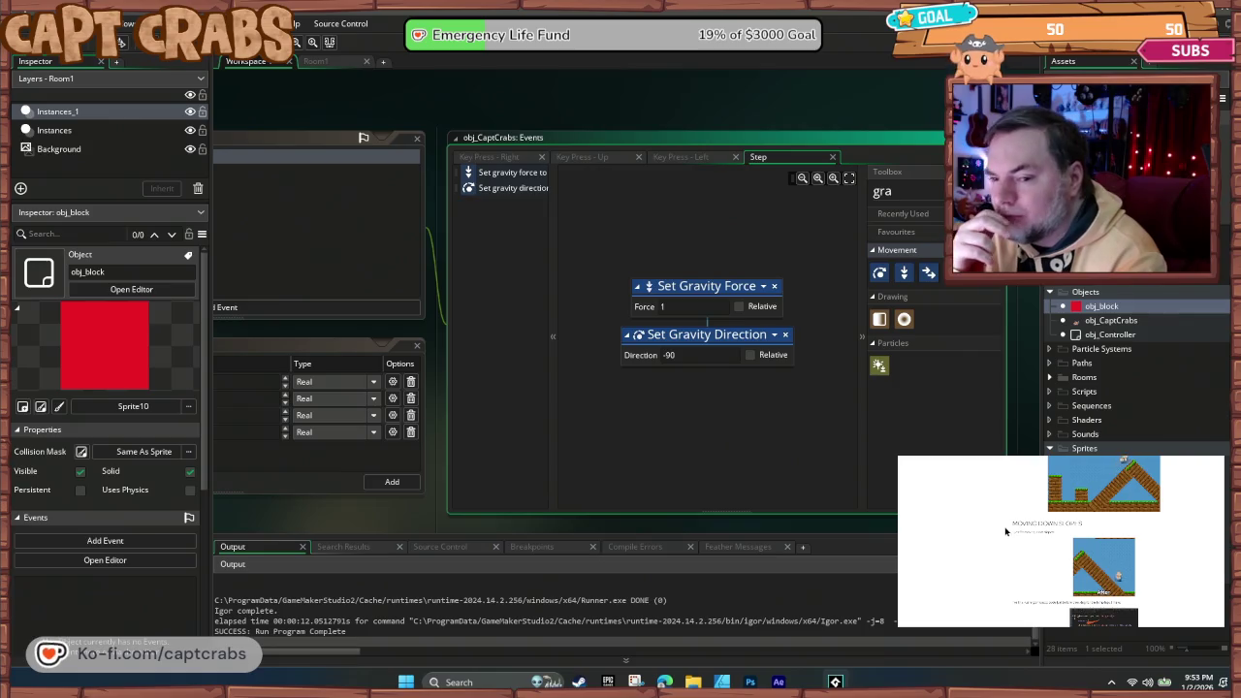
{"action": "scroll", "coordinate": [1003, 539], "scroll_direction": "down", "scroll_amount": 10}
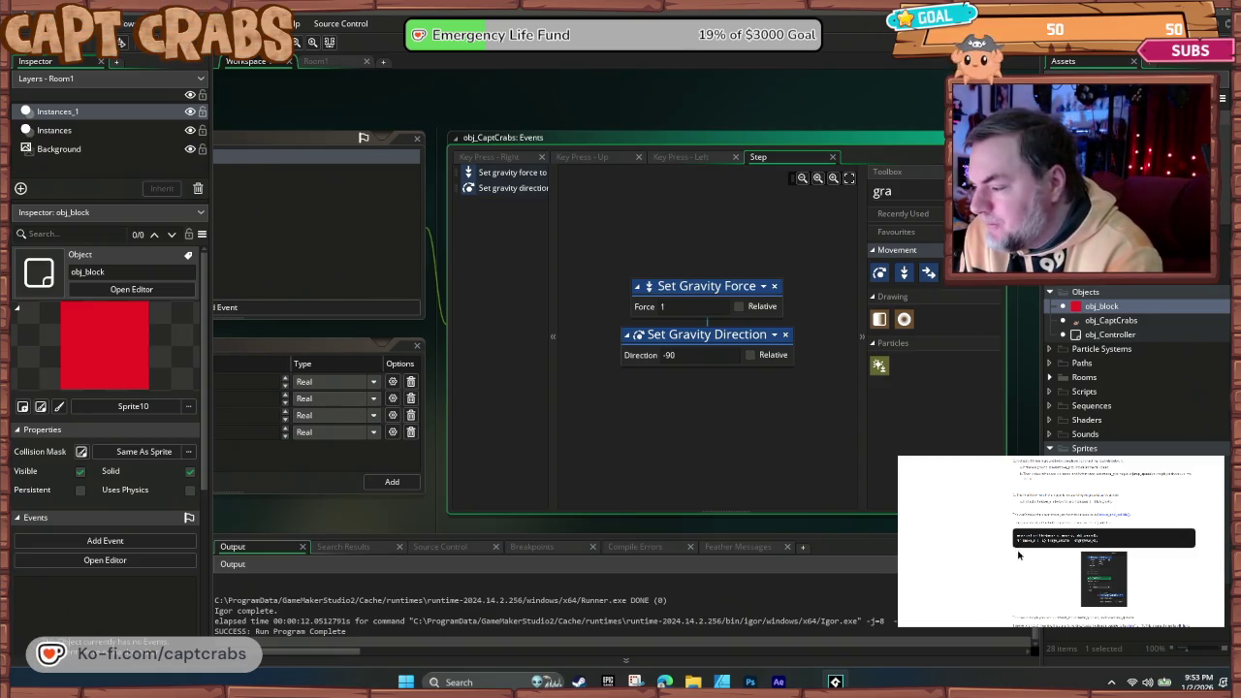
{"action": "scroll", "coordinate": [1016, 556], "scroll_direction": "down", "scroll_amount": 2}
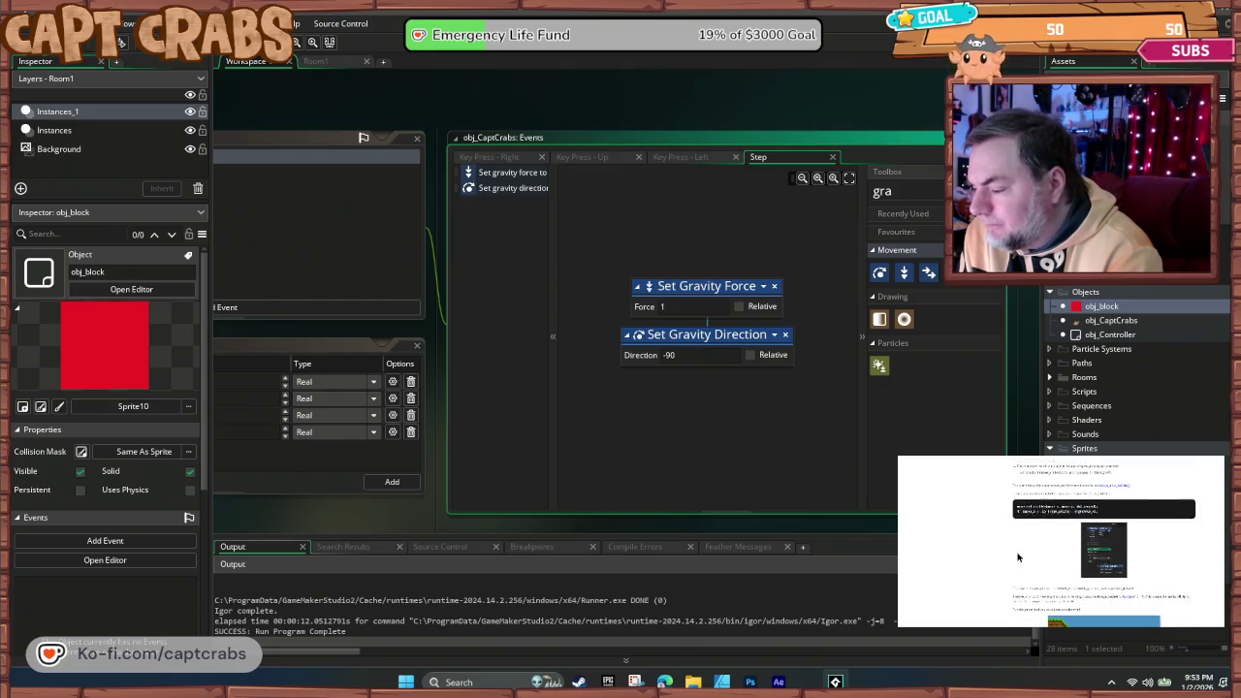
{"action": "scroll", "coordinate": [1016, 556], "scroll_direction": "down", "scroll_amount": 5}
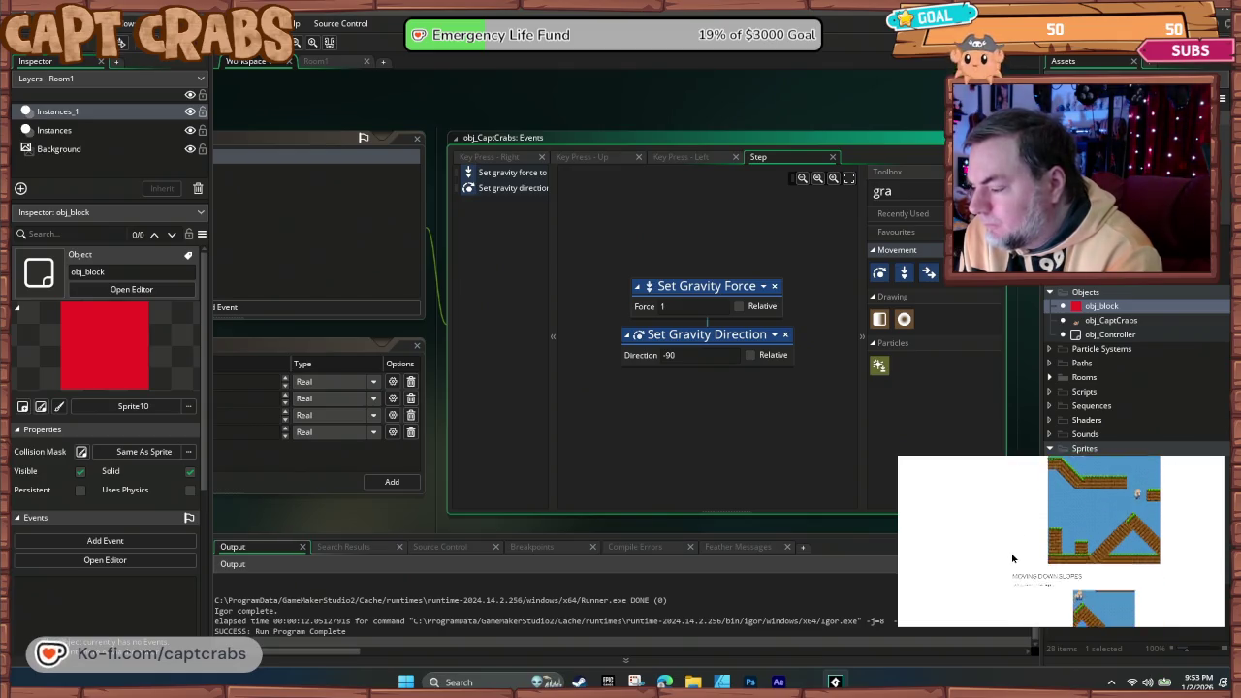
{"action": "scroll", "coordinate": [1013, 557], "scroll_direction": "down", "scroll_amount": 2}
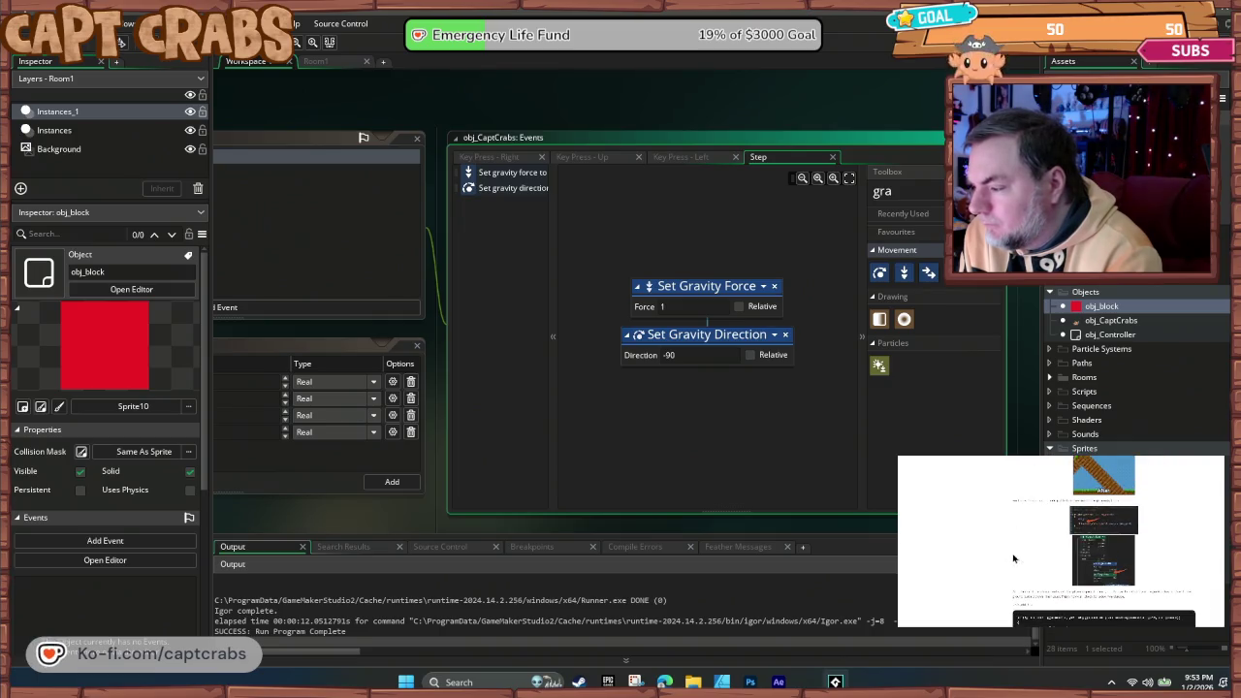
{"action": "scroll", "coordinate": [1012, 558], "scroll_direction": "down", "scroll_amount": 3}
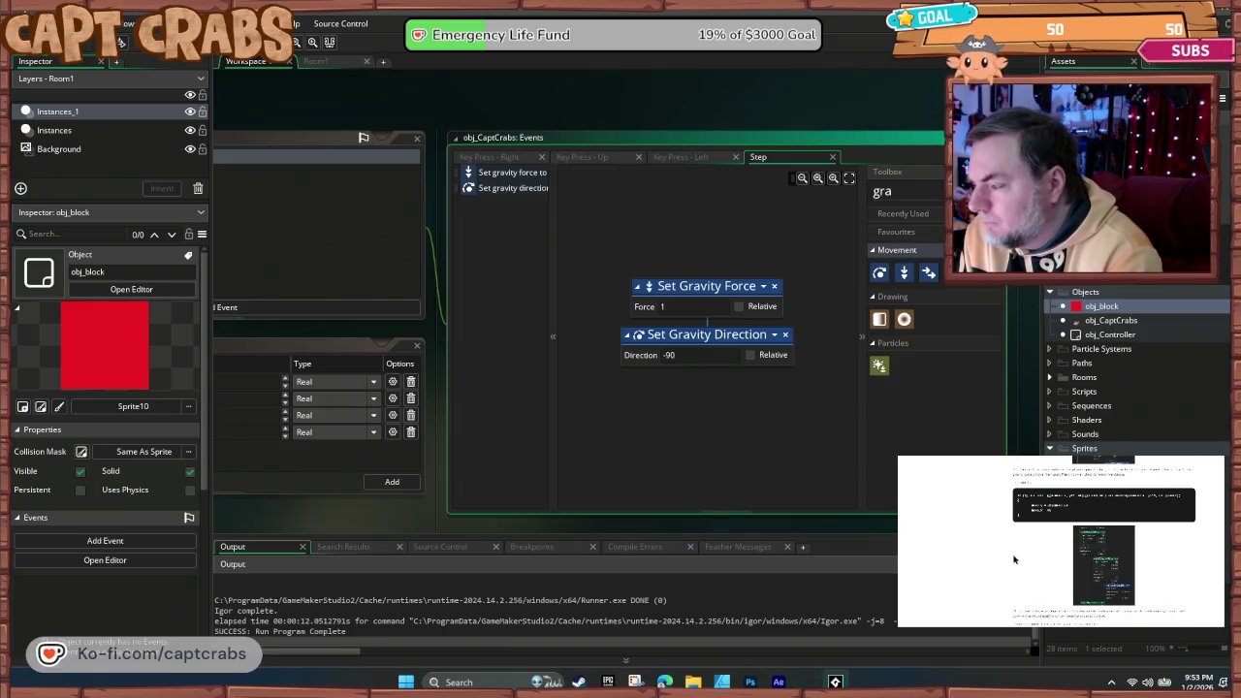
{"action": "scroll", "coordinate": [1013, 559], "scroll_direction": "down", "scroll_amount": 3}
{"action": "scroll", "coordinate": [1014, 558], "scroll_direction": "down", "scroll_amount": 3}
{"action": "scroll", "coordinate": [1013, 558], "scroll_direction": "down", "scroll_amount": 3}
{"action": "scroll", "coordinate": [1013, 558], "scroll_direction": "down", "scroll_amount": 3}
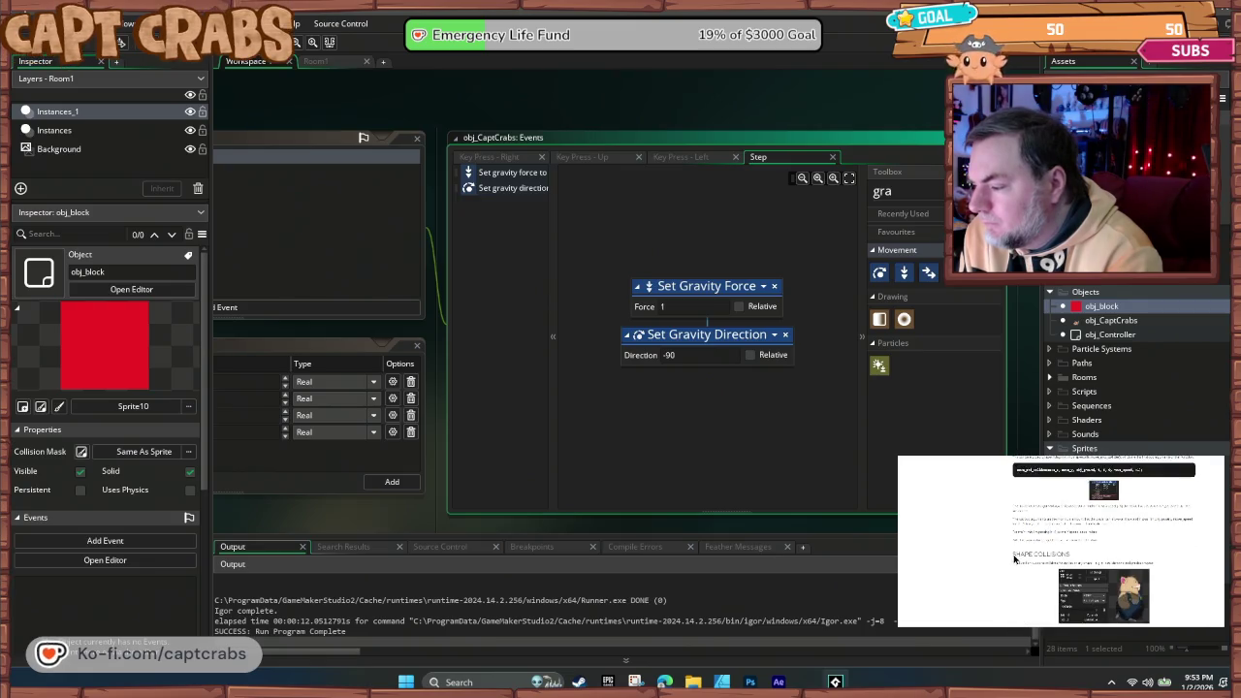
{"action": "scroll", "coordinate": [1013, 558], "scroll_direction": "down", "scroll_amount": 3}
{"action": "scroll", "coordinate": [1013, 558], "scroll_direction": "down", "scroll_amount": 3}
{"action": "scroll", "coordinate": [1014, 559], "scroll_direction": "down", "scroll_amount": 2}
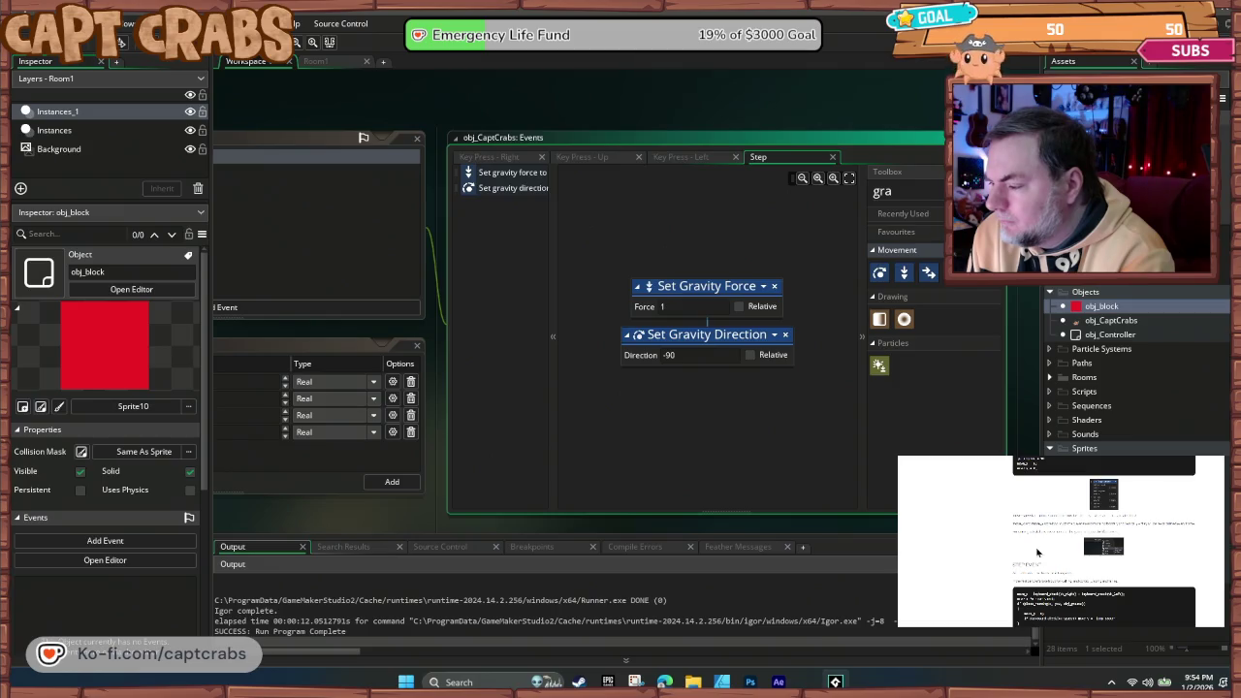
{"action": "scroll", "coordinate": [1037, 552], "scroll_direction": "down", "scroll_amount": 3}
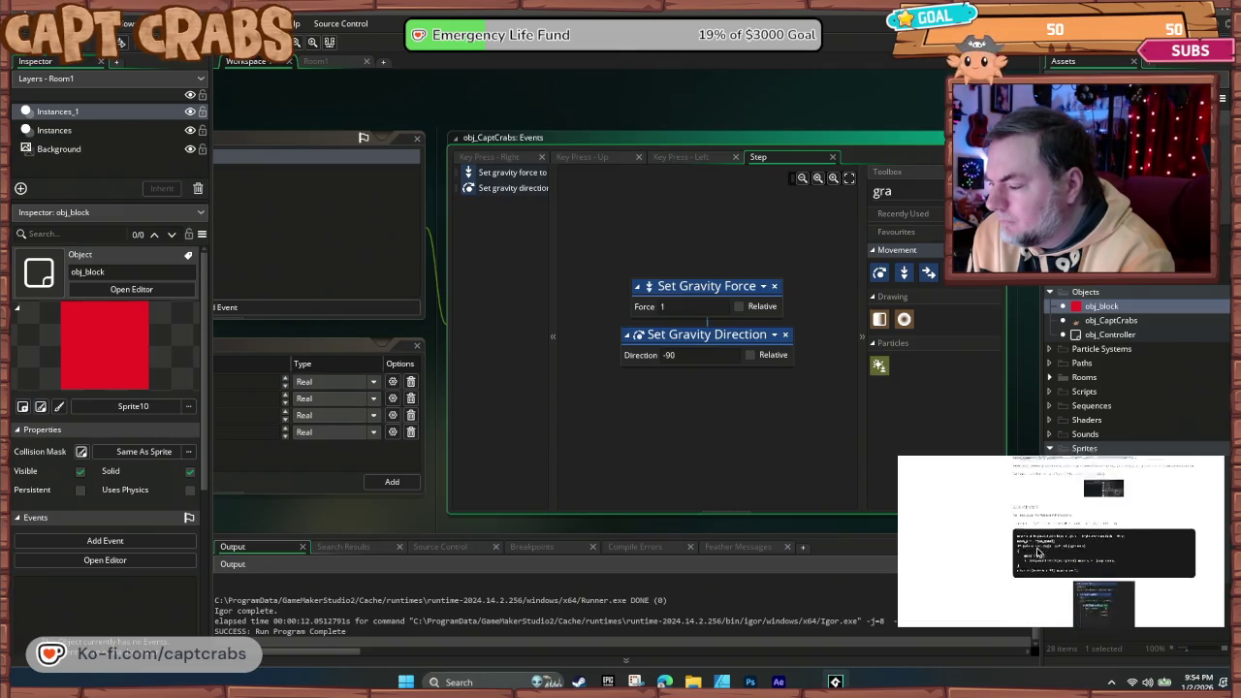
{"action": "scroll", "coordinate": [1037, 551], "scroll_direction": "down", "scroll_amount": 3}
{"action": "scroll", "coordinate": [1039, 553], "scroll_direction": "down", "scroll_amount": 3}
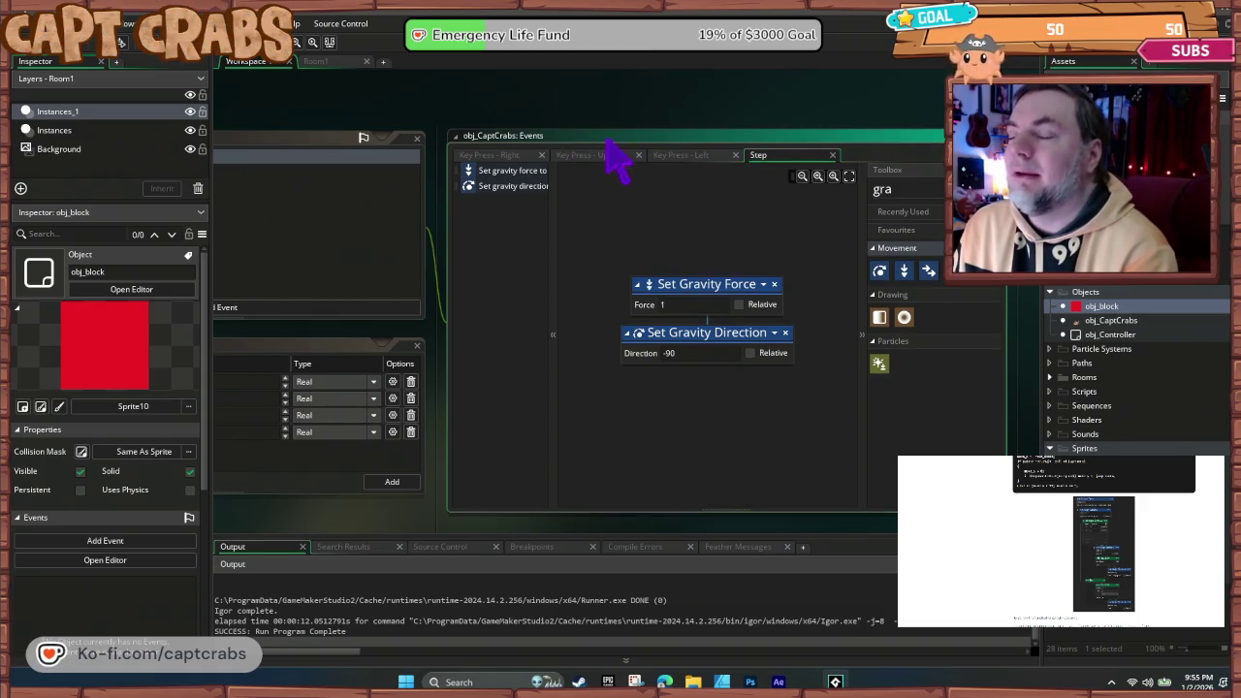
- Test-run the game briefly, walking the crab left, then close it
{"action": "key", "text": "F5"}
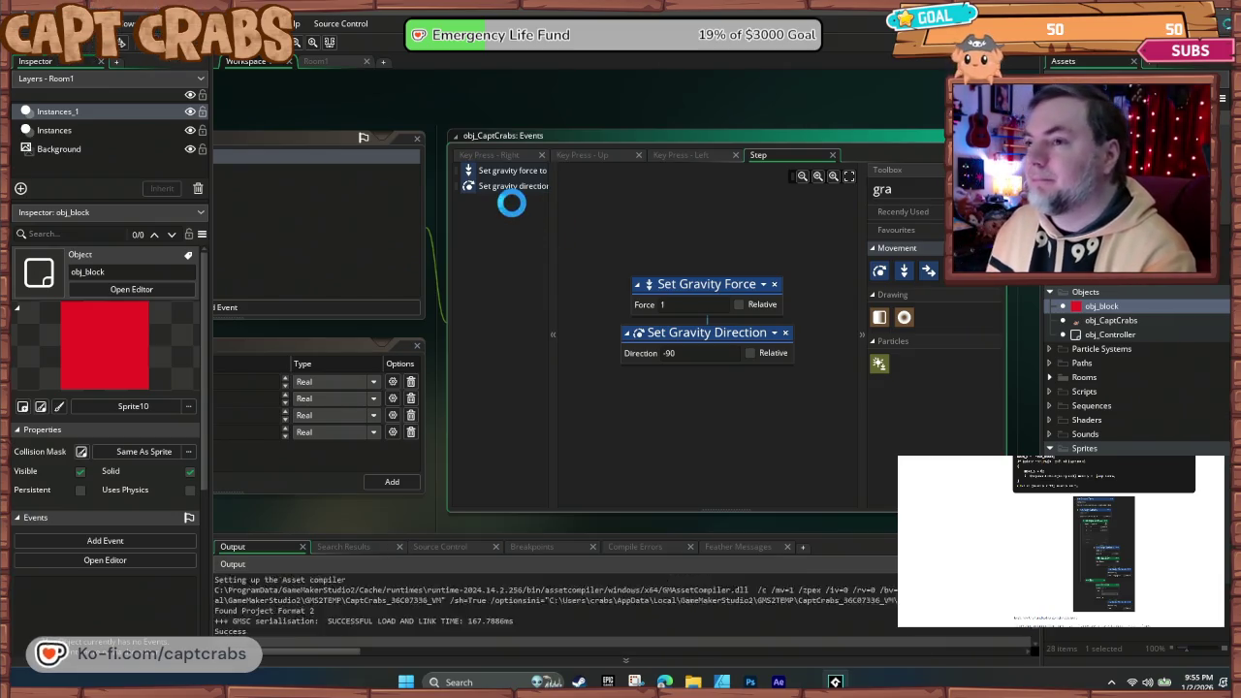
{"action": "key", "text": "Left"}
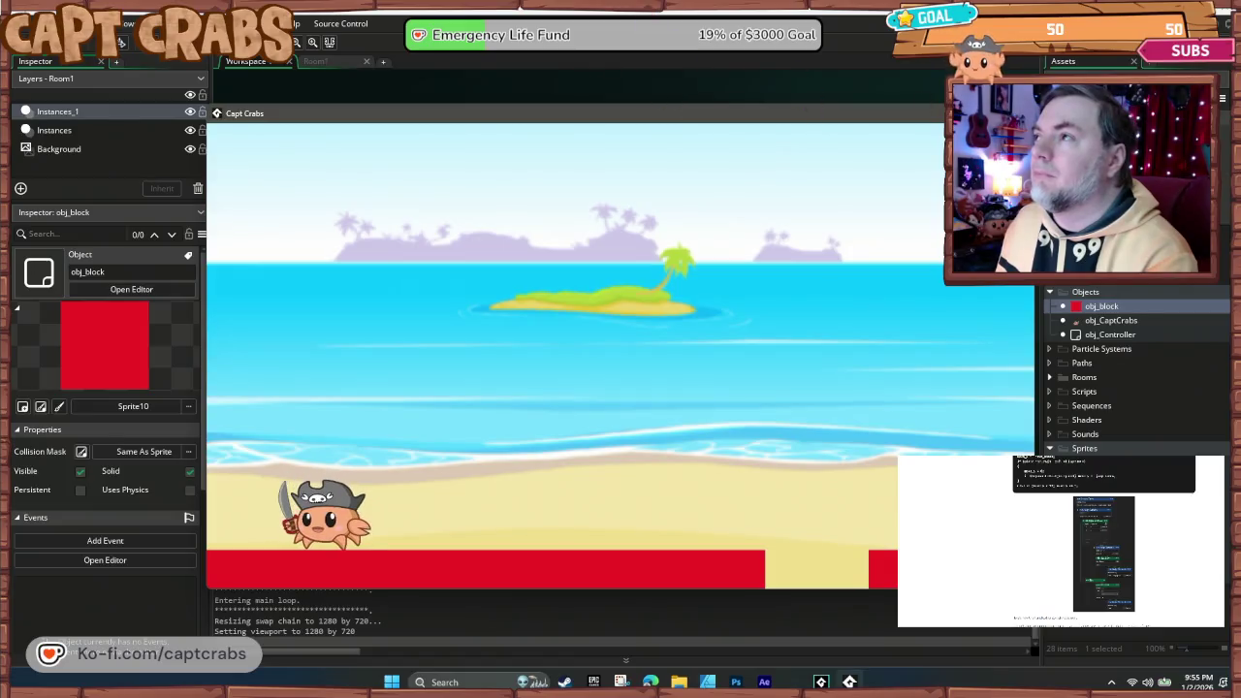
{"action": "key", "text": "Escape"}
- Delete the Set Gravity Direction and Set Gravity Force actions from the crab's Step event
{"action": "left_click", "coordinate": [696, 349]}
{"action": "key", "text": "Delete"}
{"action": "left_click", "coordinate": [708, 300]}
{"action": "key", "text": "Delete"}
{"action": "mouse_move", "coordinate": [317, 286]}
{"action": "left_mouse_down"}
{"action": "mouse_move", "coordinate": [355, 269]}
{"action": "mouse_move", "coordinate": [604, 278]}
{"action": "mouse_move", "coordinate": [626, 290]}
{"action": "left_mouse_up"}
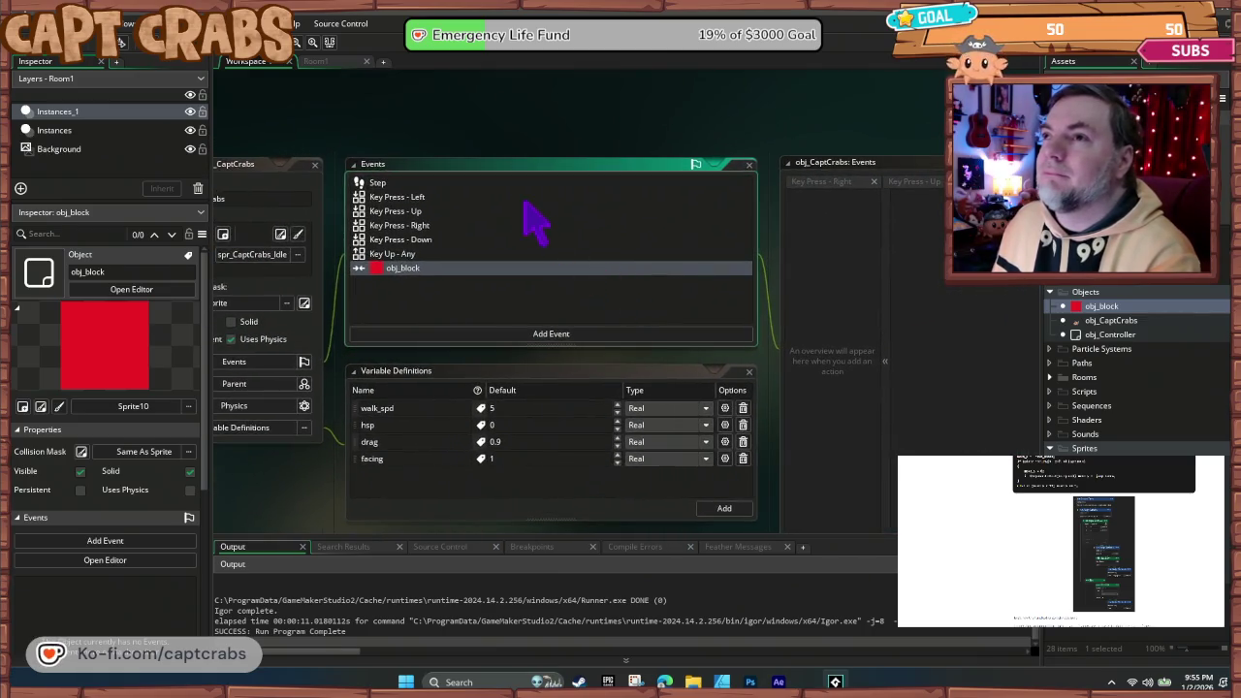
{"action": "left_click", "coordinate": [501, 183]}
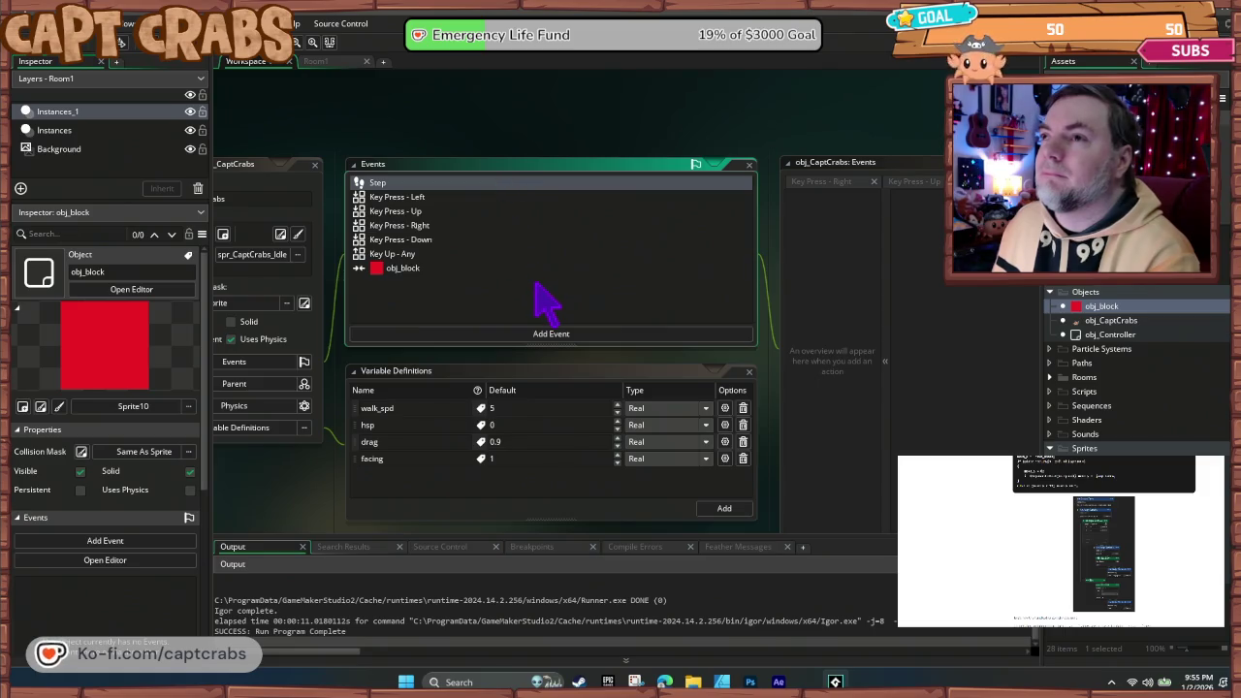
- Rerun the game and walk the crab back and forth along the beach before closing it
{"action": "key", "text": "F5"}
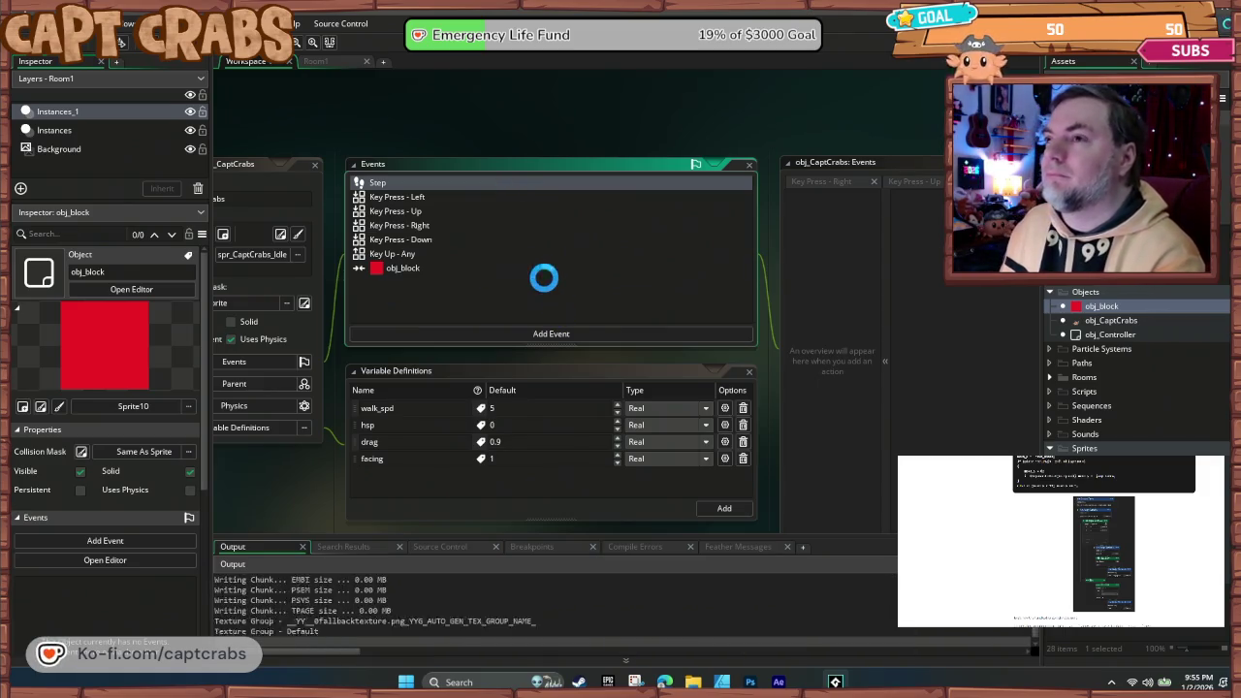
{"action": "key", "text": "Right"}
{"action": "key", "text": "Left"}
{"action": "key", "text": "Right"}
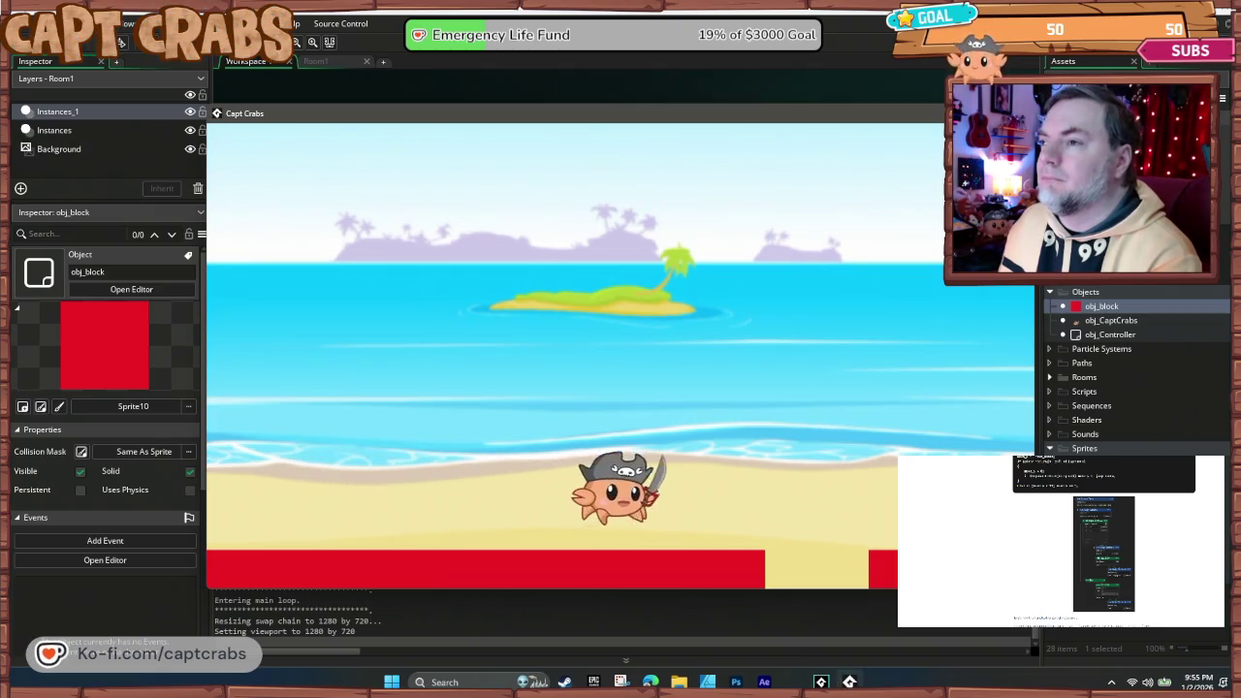
{"action": "key", "text": "Left"}
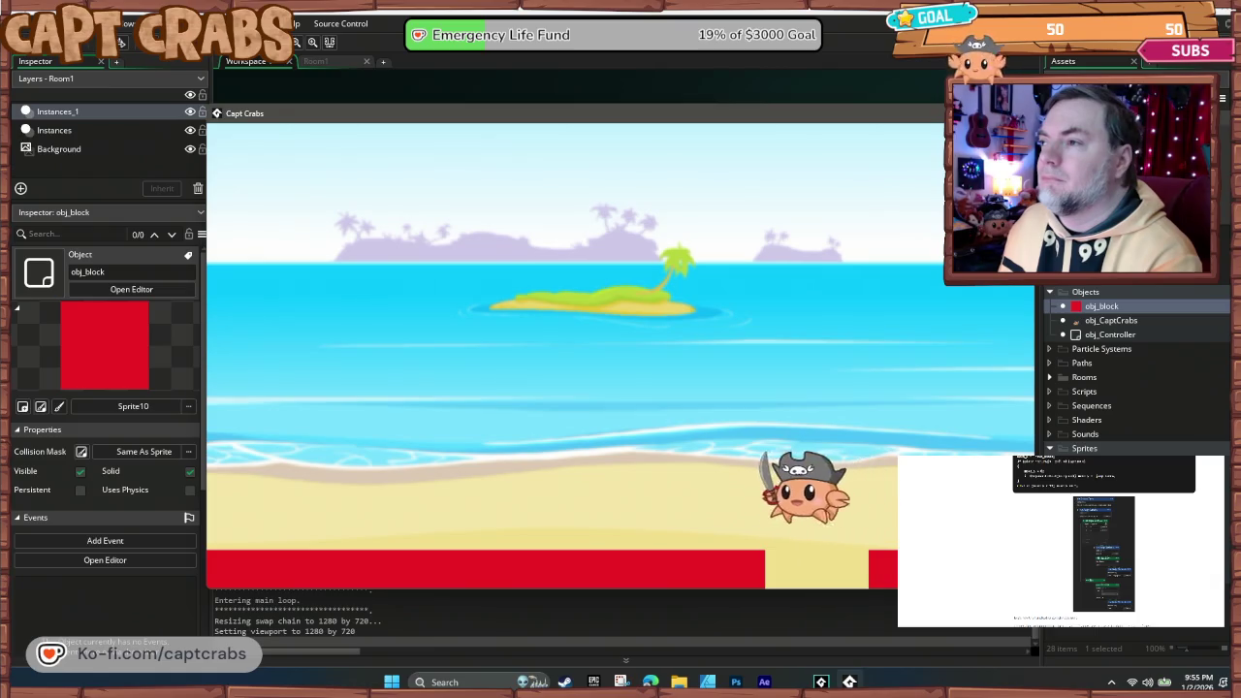
{"action": "key", "text": "Left"}
{"action": "key", "text": "Right"}
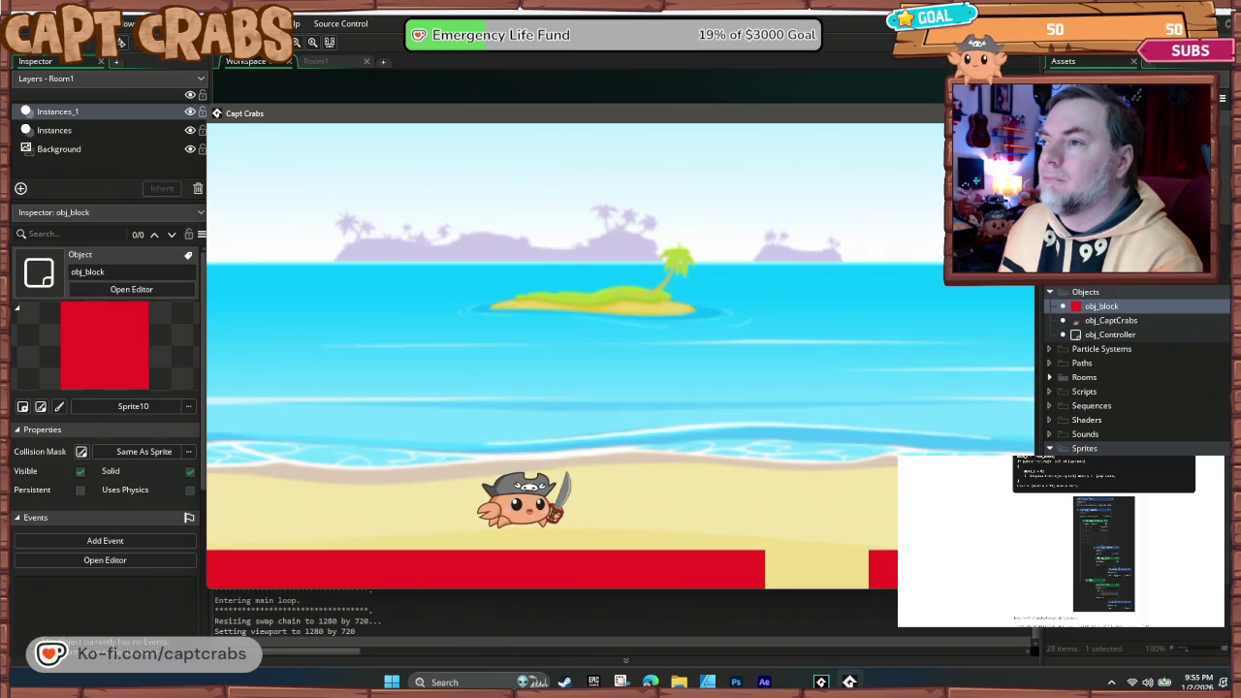
{"action": "key", "text": "Right"}
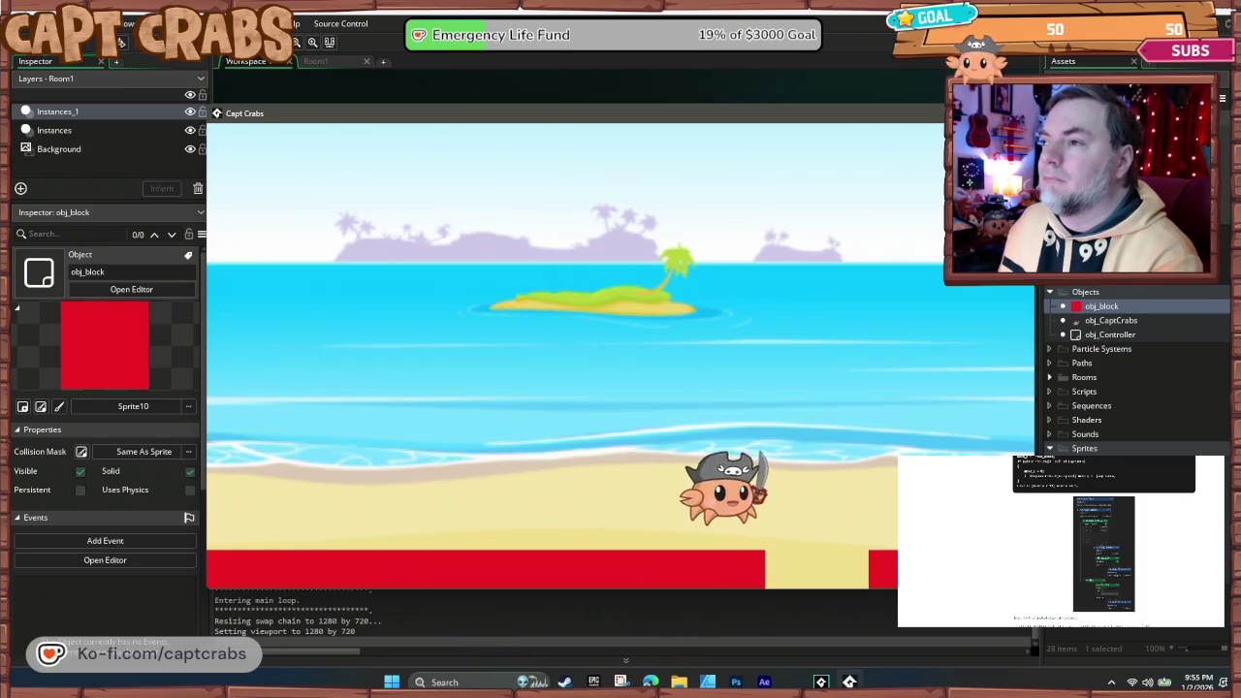
{"action": "key", "text": "Left"}
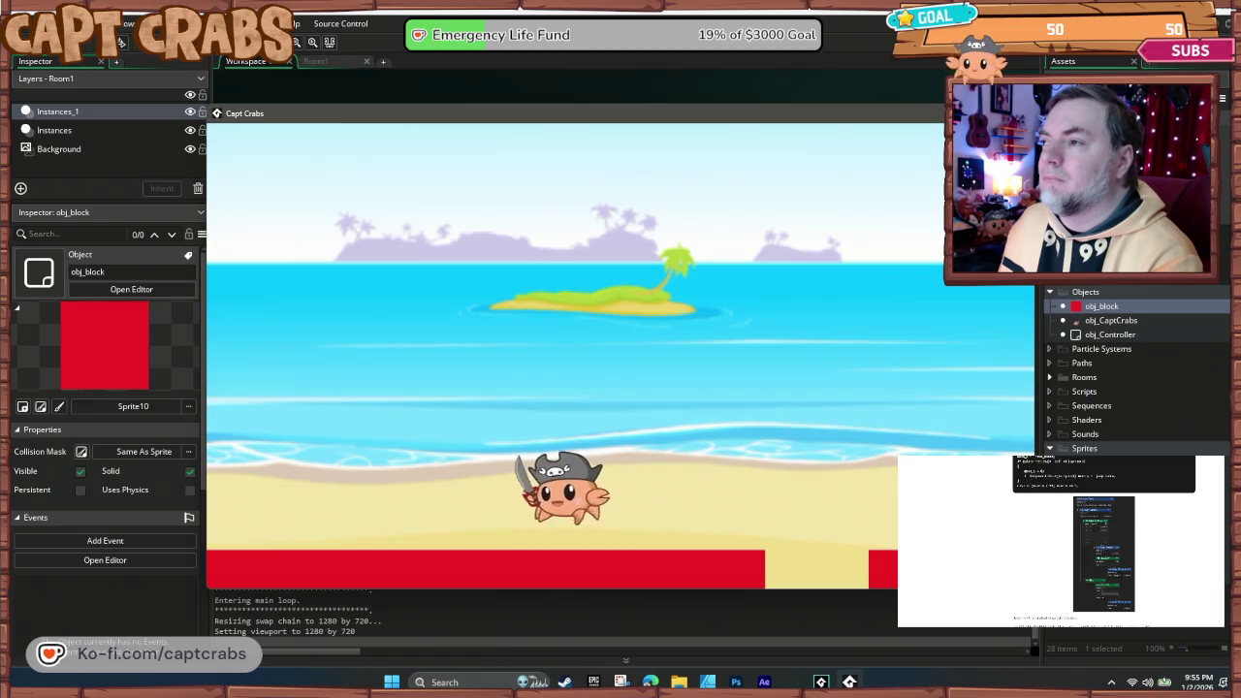
{"action": "key", "text": "Right"}
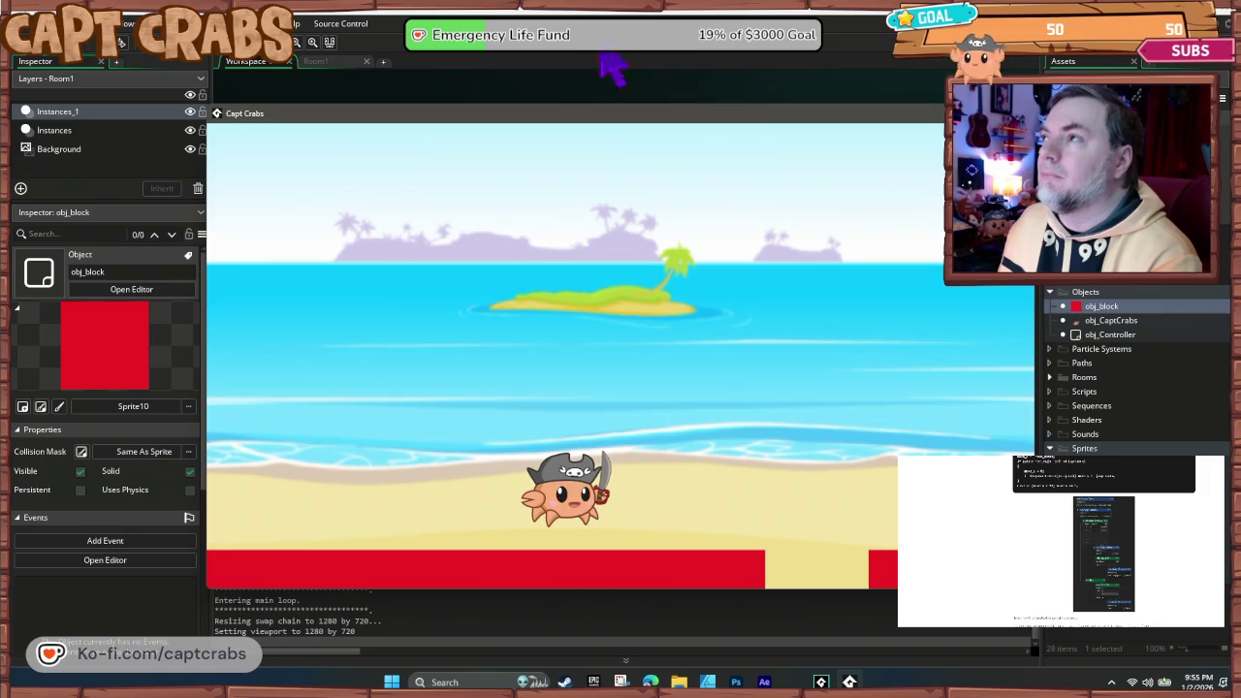
{"action": "key", "text": "Escape"}
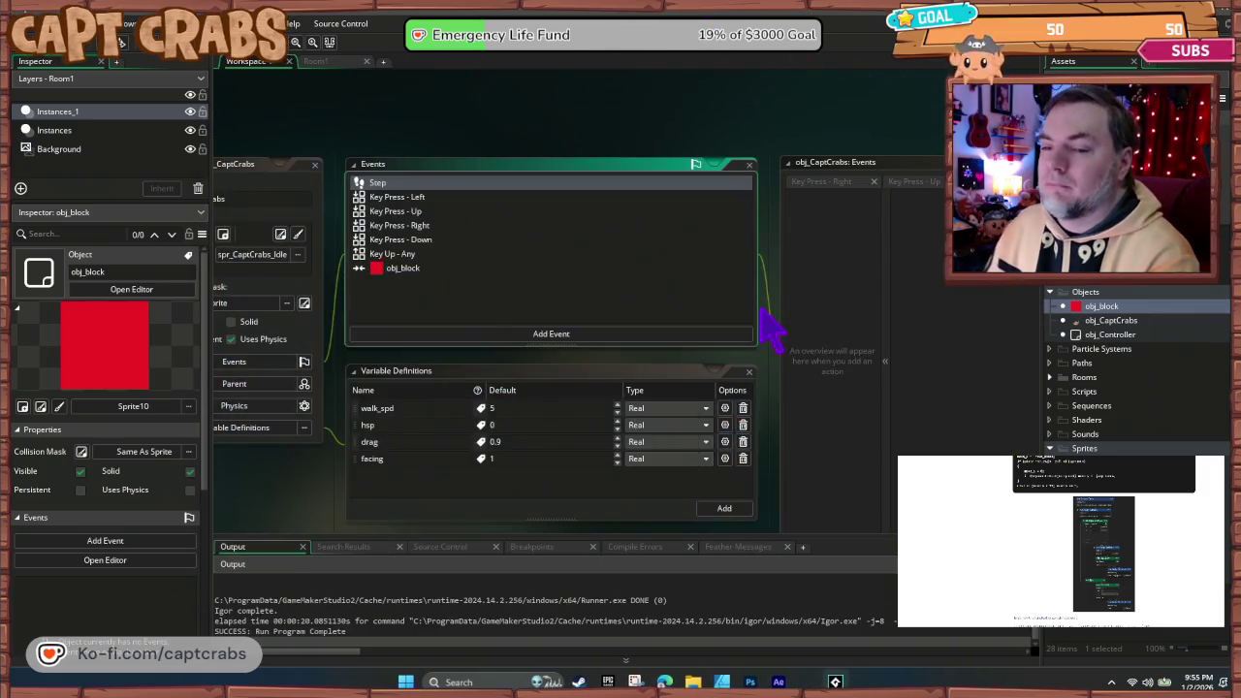